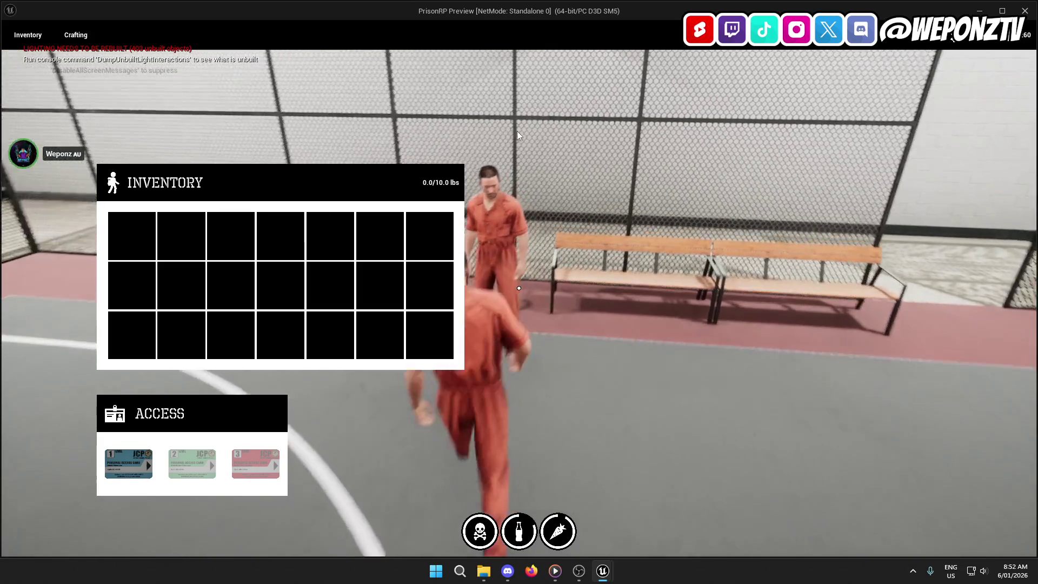
- Open the inventory's Crafting panel and craft a Shank from its recipe
key("Escape")
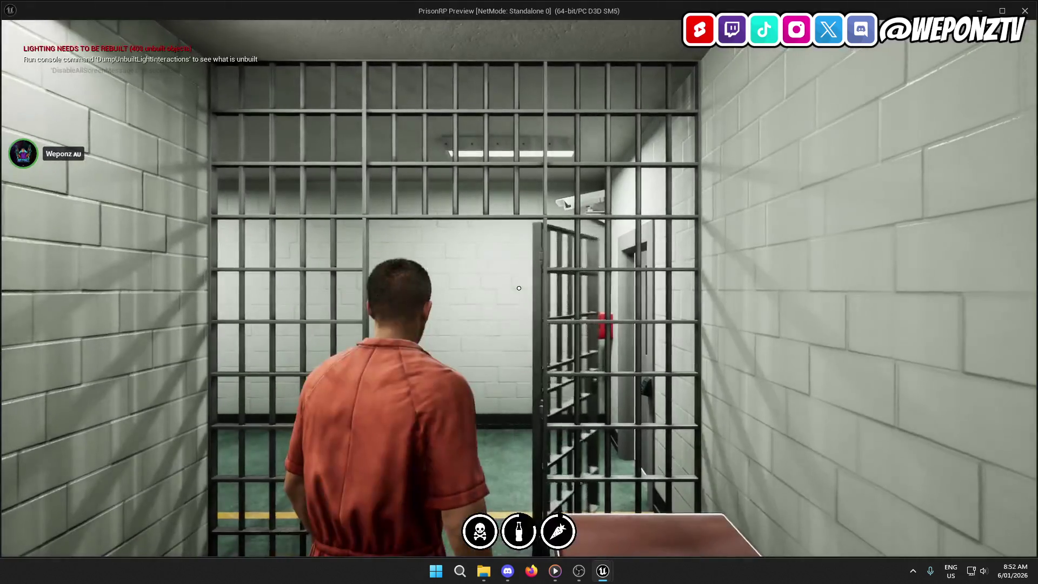
key("Tab")
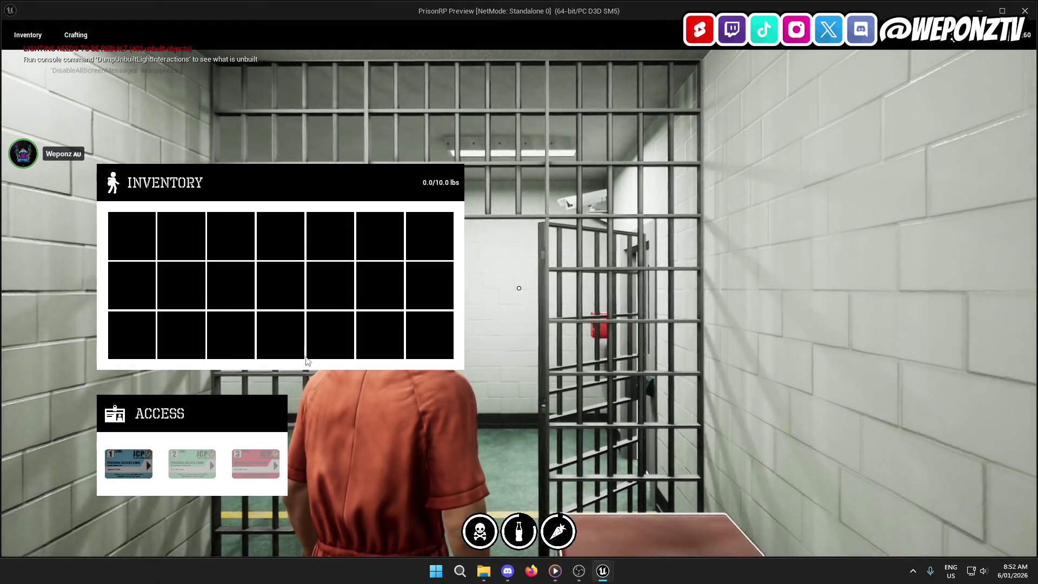
left_click(76, 36)
left_click(608, 236)
left_click(737, 290)
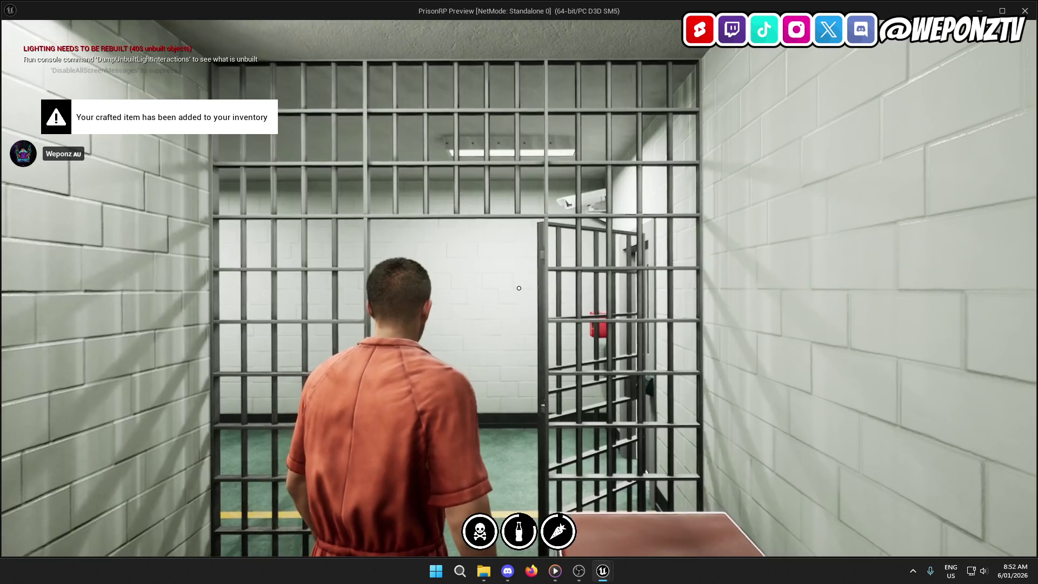
- Reopen the inventory to review the Shank recipe, then cancel discarding the Inmate access card
key("Tab")
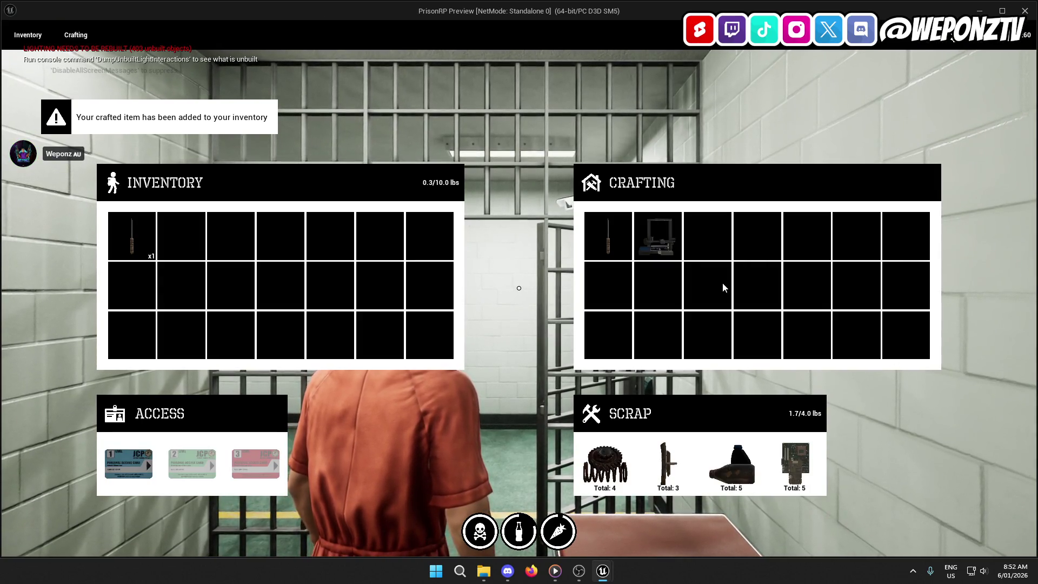
left_click(620, 235)
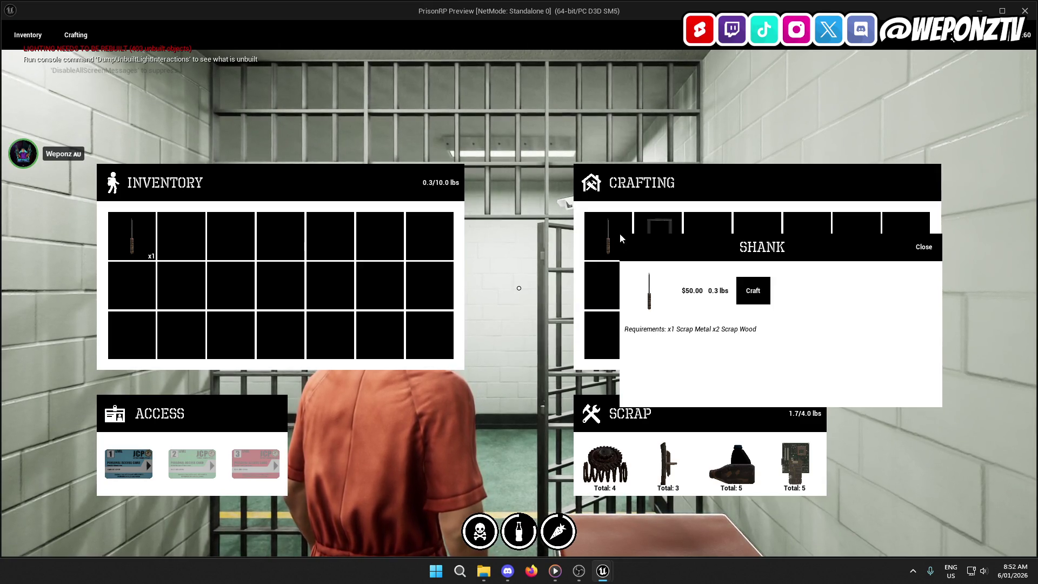
left_click(924, 248)
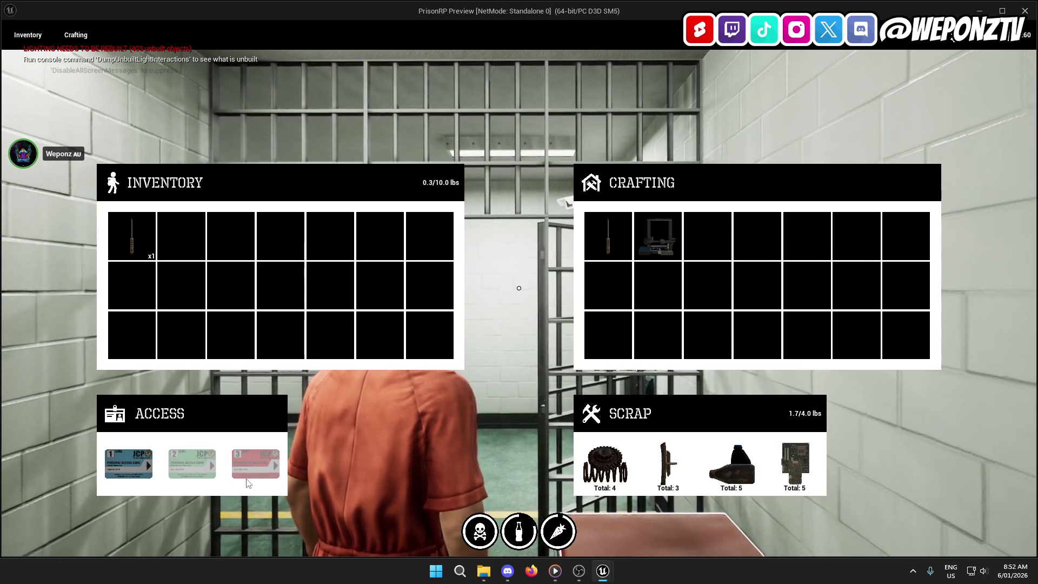
left_click(143, 463)
left_click(599, 335)
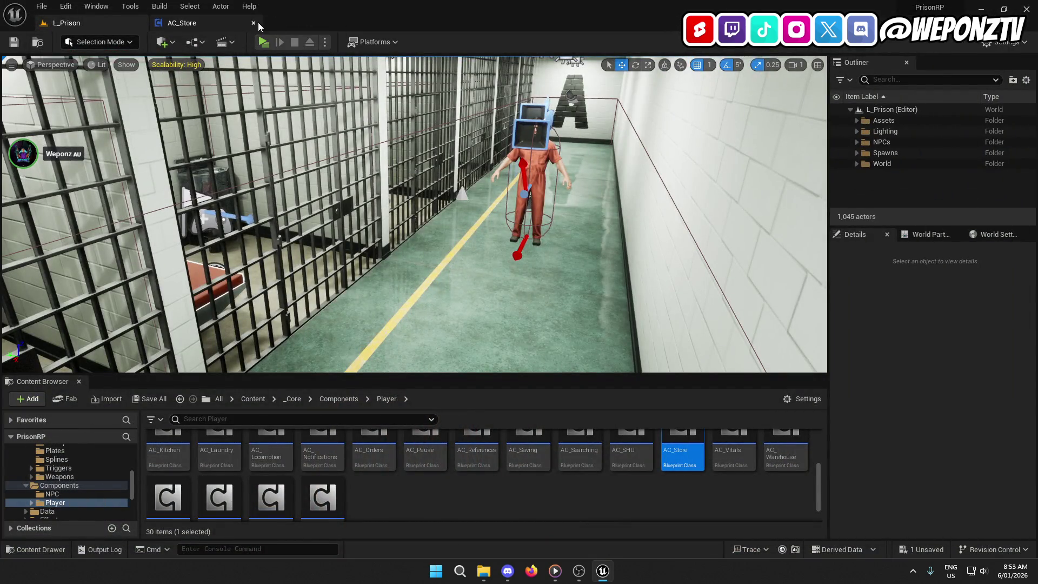
- Save all project changes with File > Save All and close the Unreal editor
left_click(41, 6)
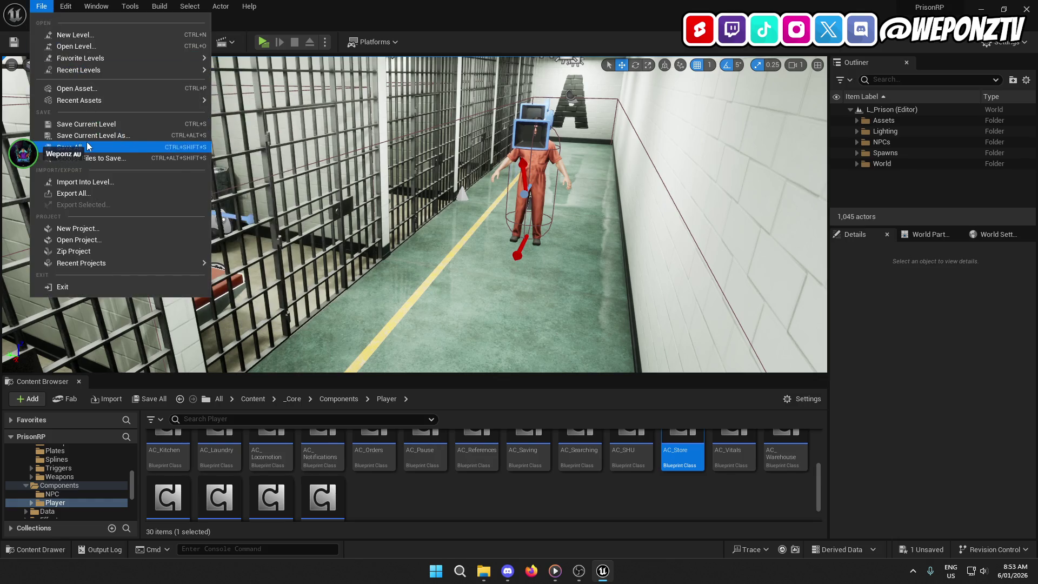
left_click(69, 146)
key("alt+F4")
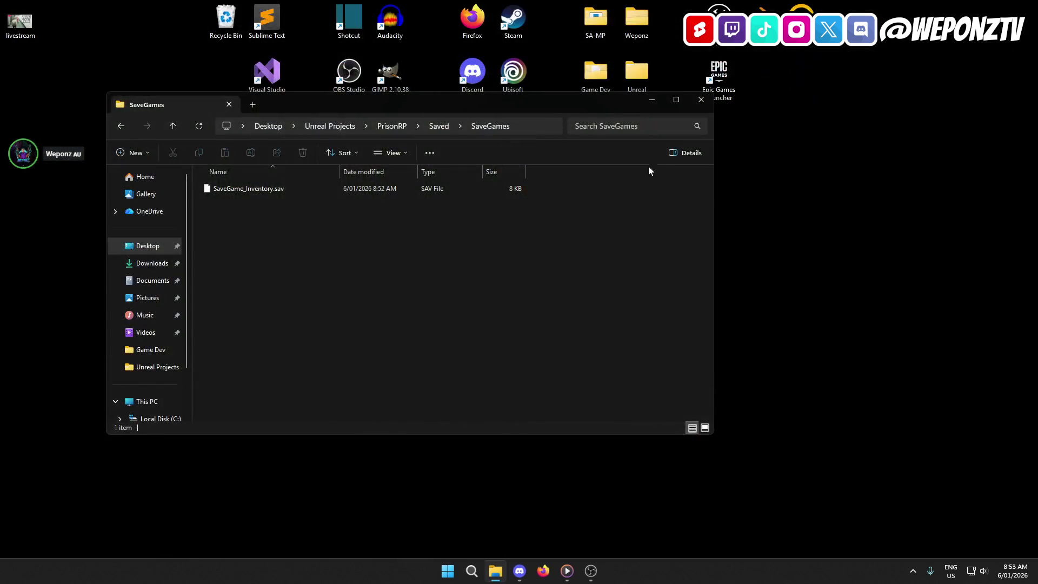
- Open the Unreal Projects folder in File Explorer and right-click the PrisonRP folder
left_click(698, 102)
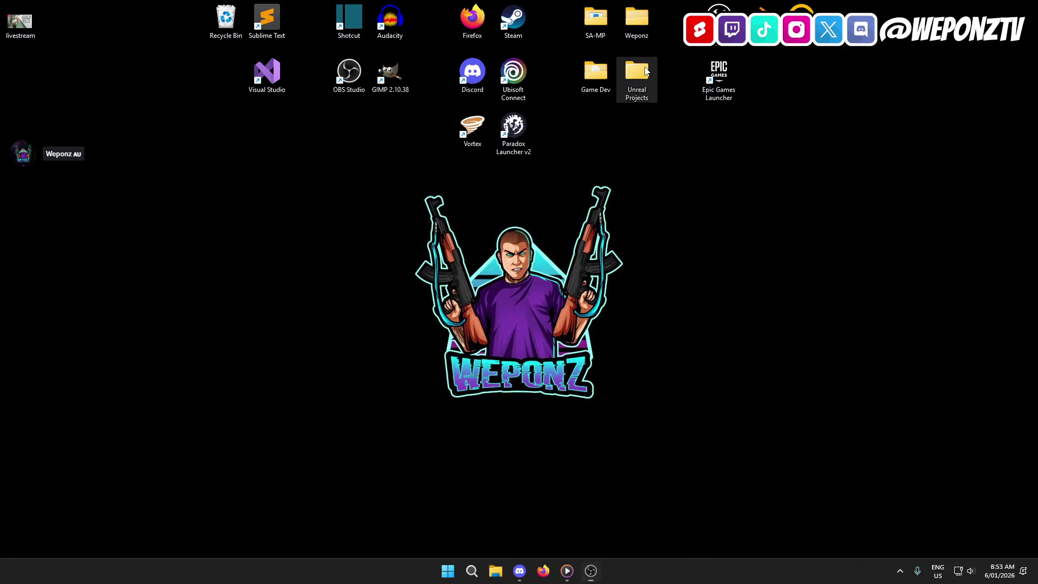
double_click(637, 73)
left_click(248, 203)
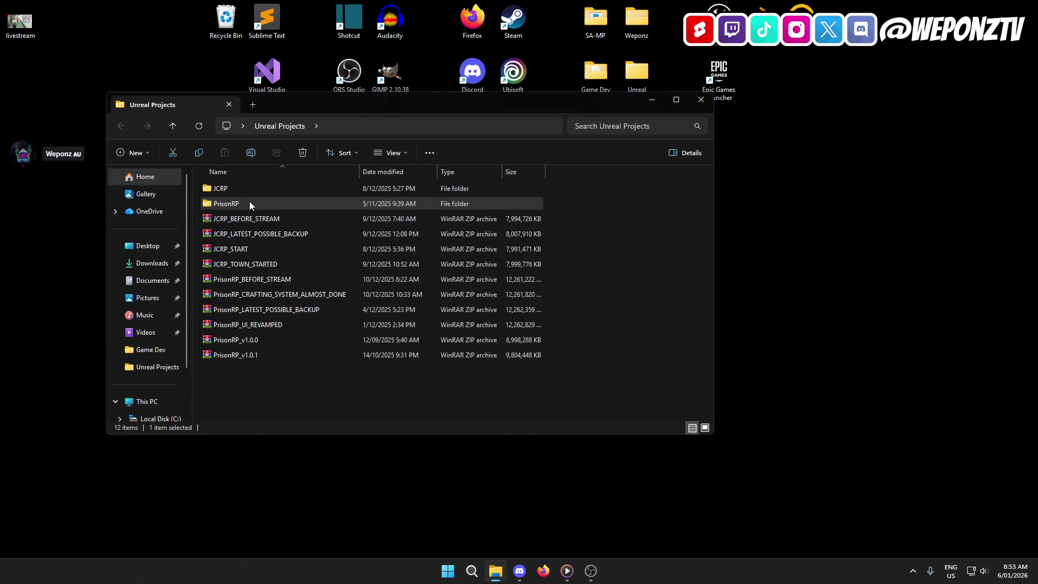
right_click(250, 205)
- Add PrisonRP to a WinRAR ZIP archive, appending _CRAFTING_LOGIC_FINAL to the archive name
mouse_move(371, 412)
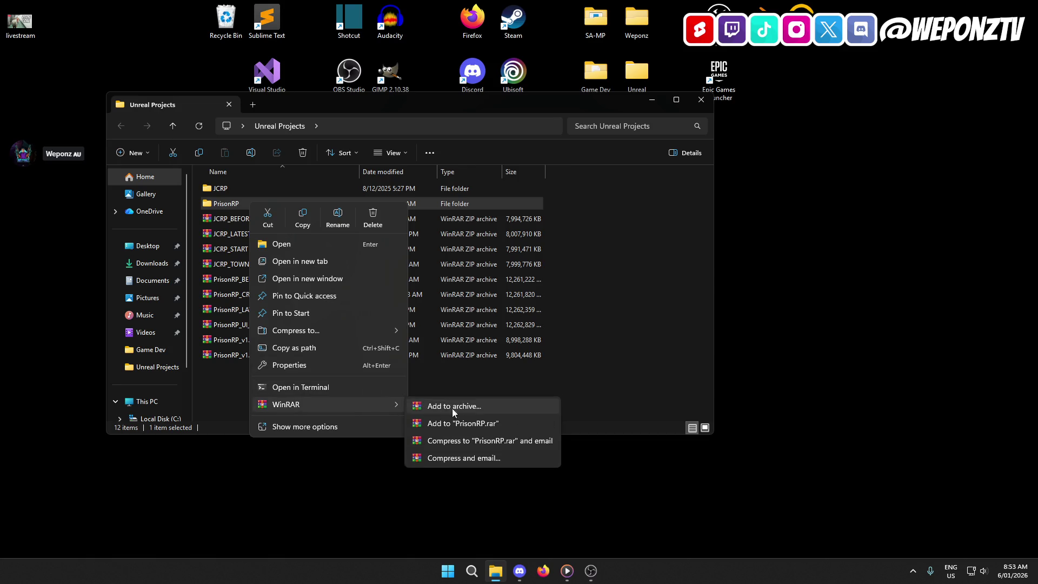
left_click(449, 409)
left_click(475, 283)
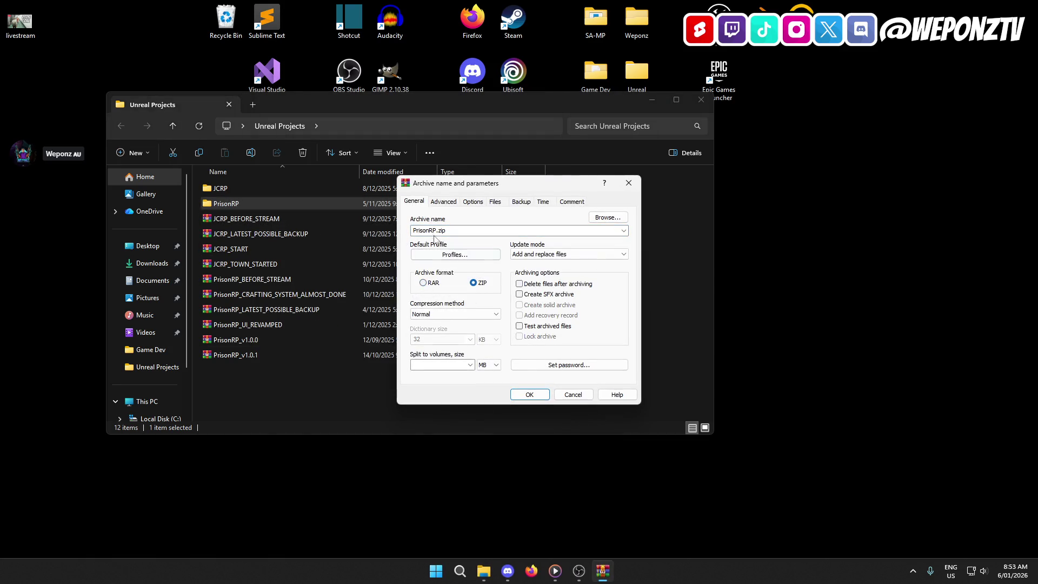
type("_CRAFTING")
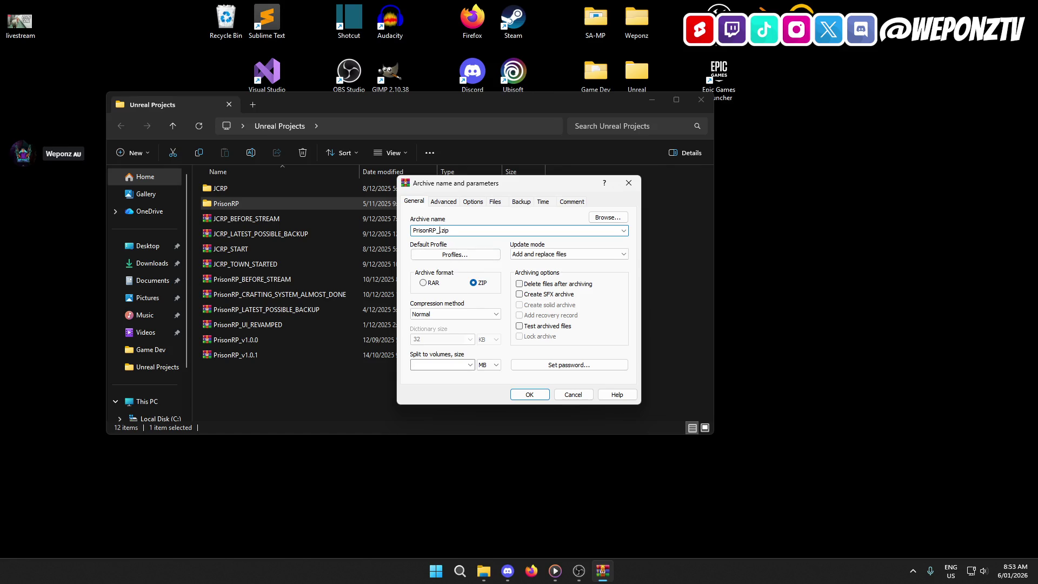
type("_LOGIC_")
type("FINAL")
left_click(534, 396)
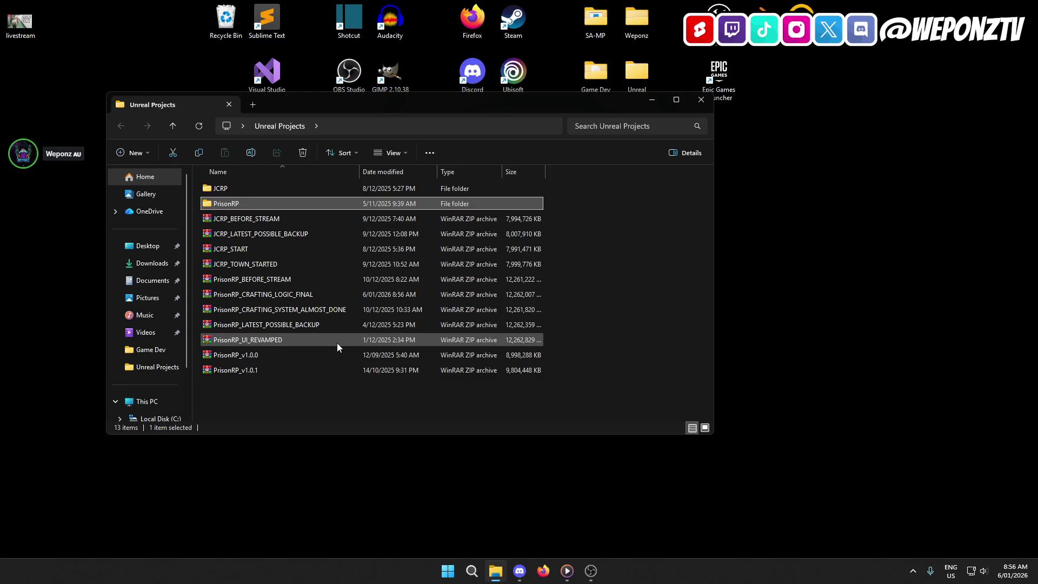
- Launch the PrisonRP .uproject from its folder and close the Explorer window
double_click(268, 205)
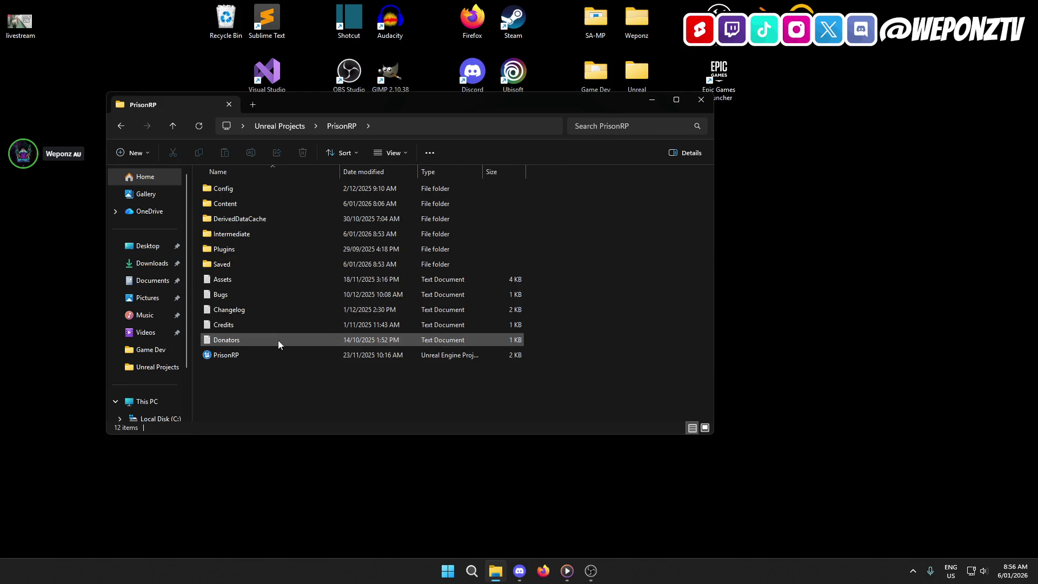
left_click(275, 354)
left_click(702, 99)
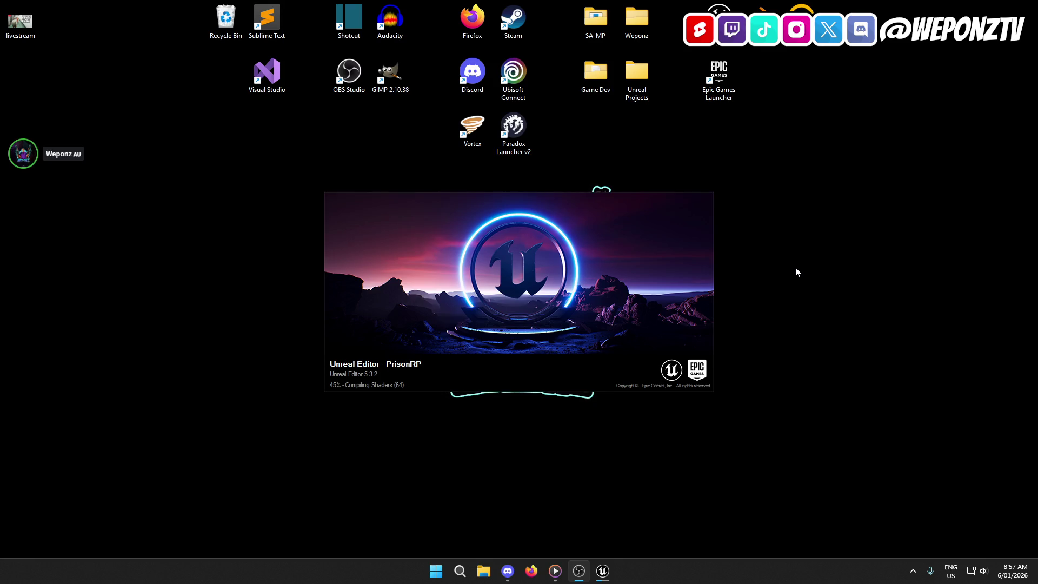
- Reopen Unreal Projects > PrisonRP and open the Bugs.txt notes file
double_click(637, 76)
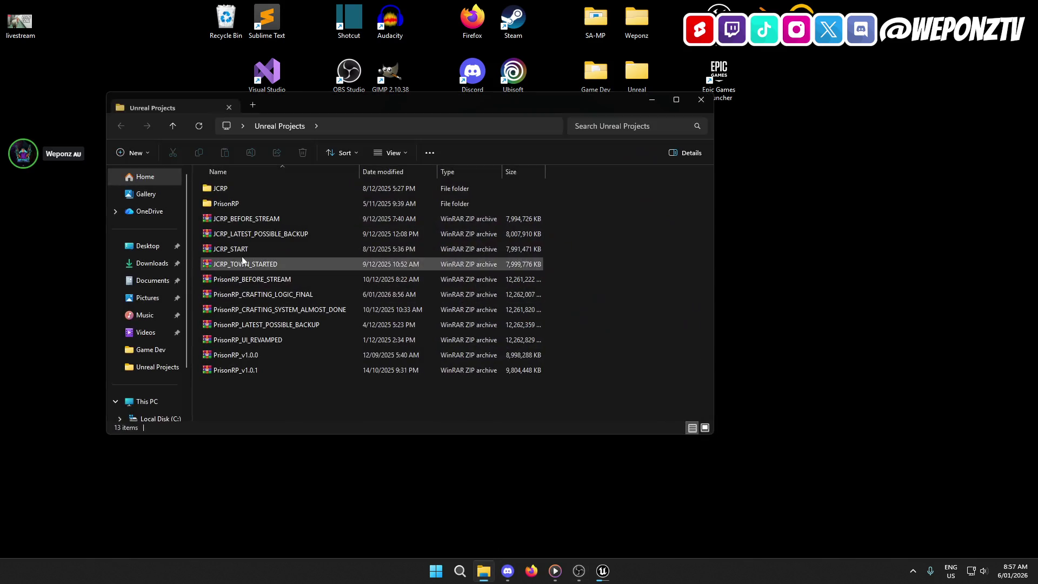
left_click(235, 206)
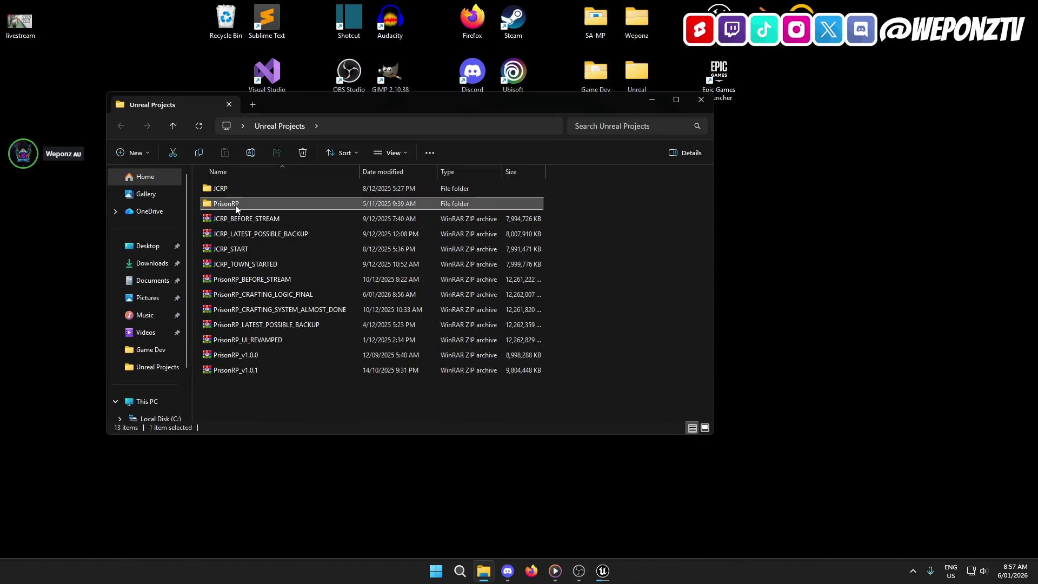
double_click(235, 205)
double_click(241, 295)
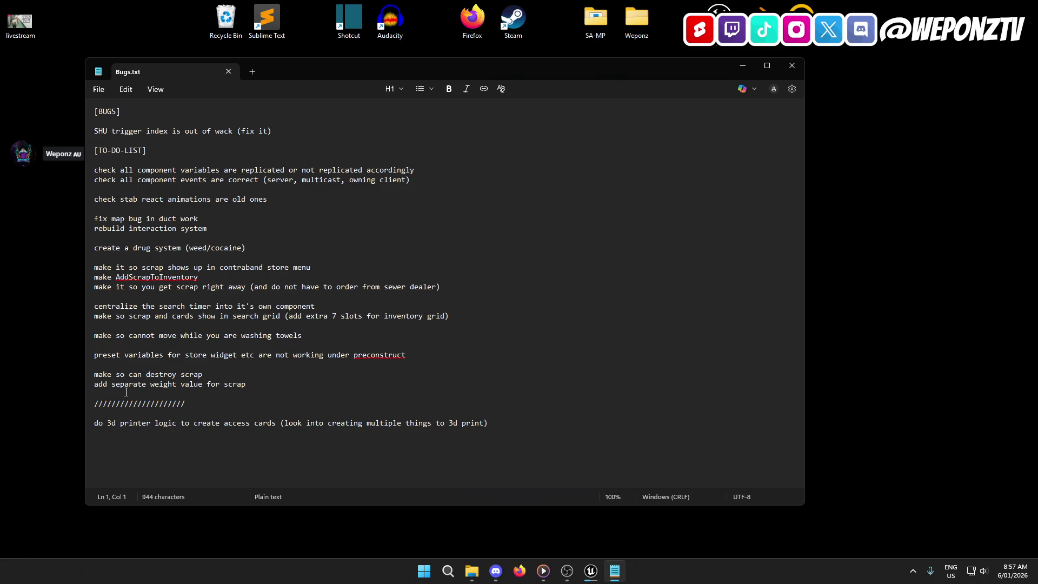
double_click(435, 316)
left_click(90, 320)
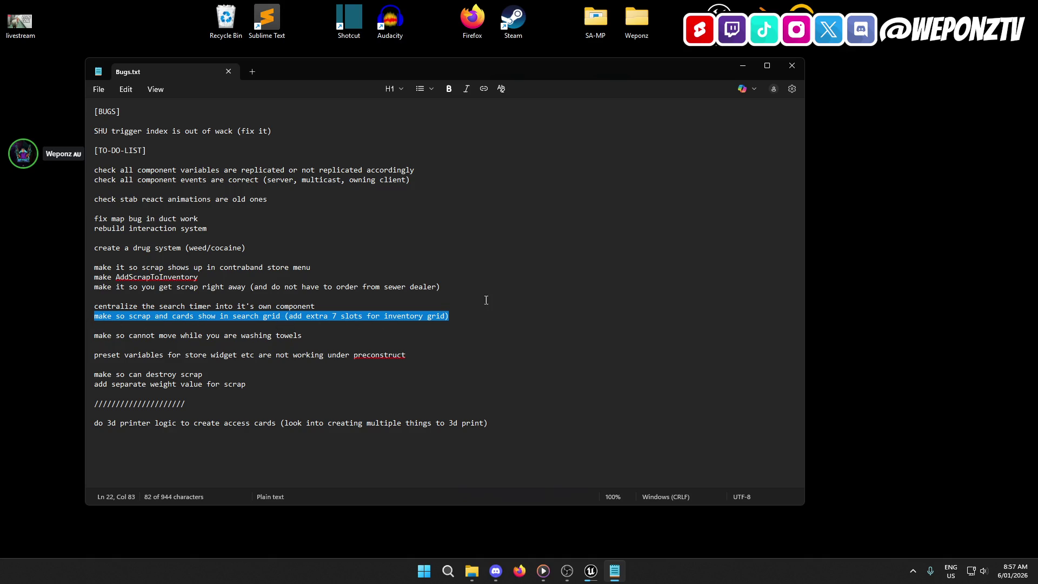
left_click(791, 67)
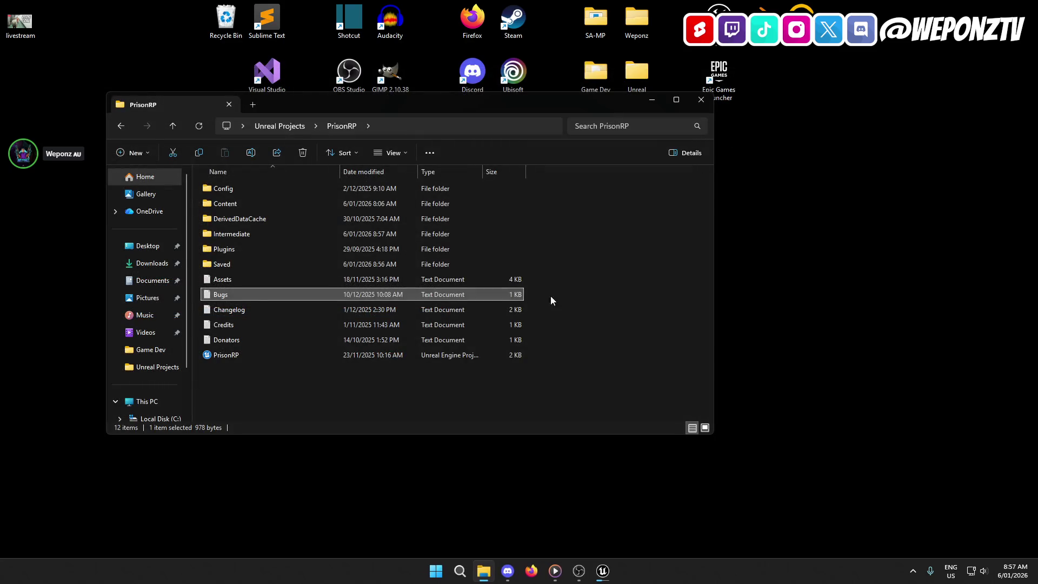
left_click(703, 100)
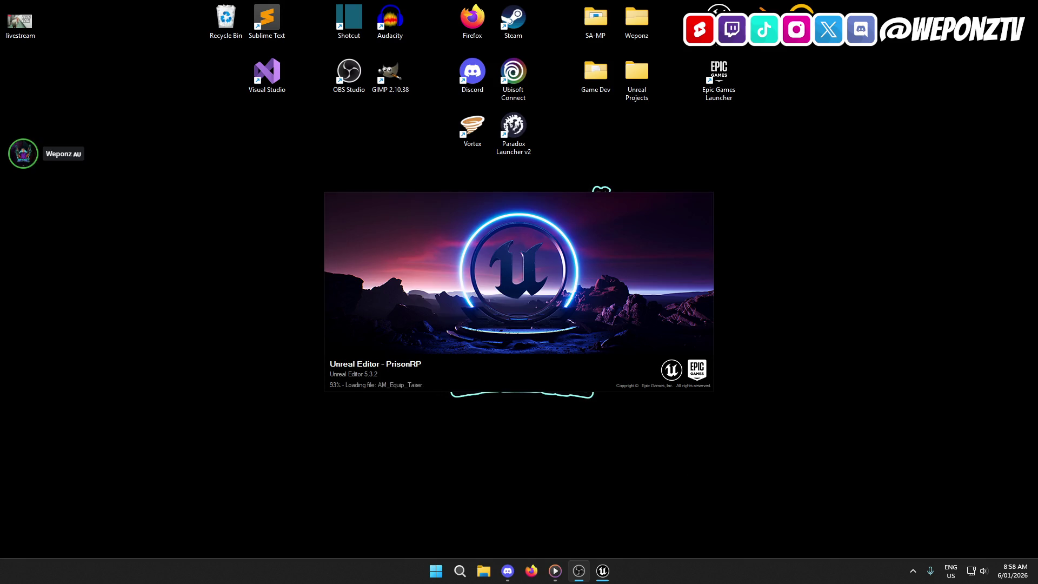
mouse_move(563, 575)
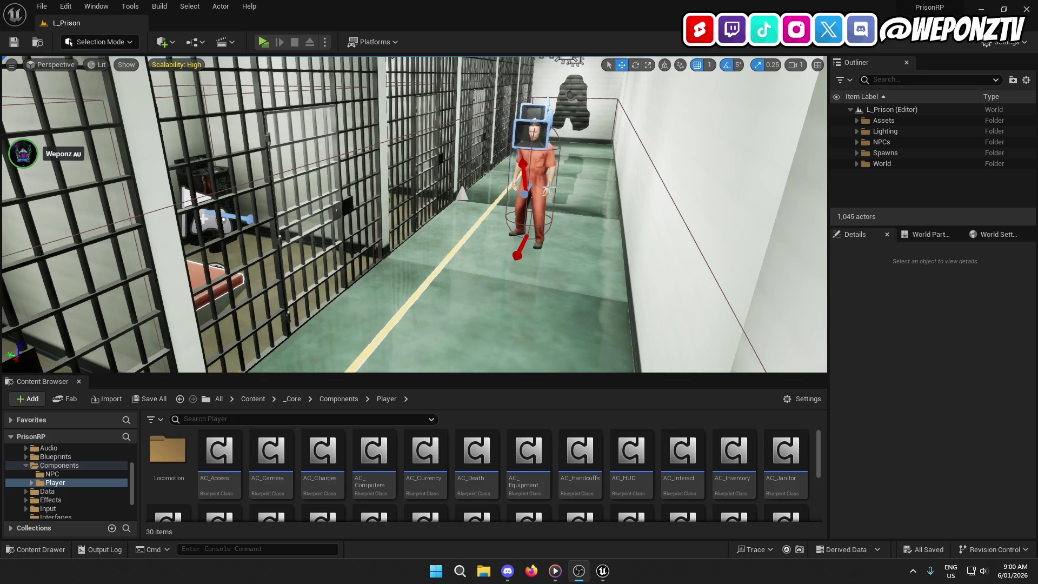
mouse_move(548, 346)
left_mouse_down()
mouse_move(557, 333)
mouse_move(493, 330)
left_mouse_up()
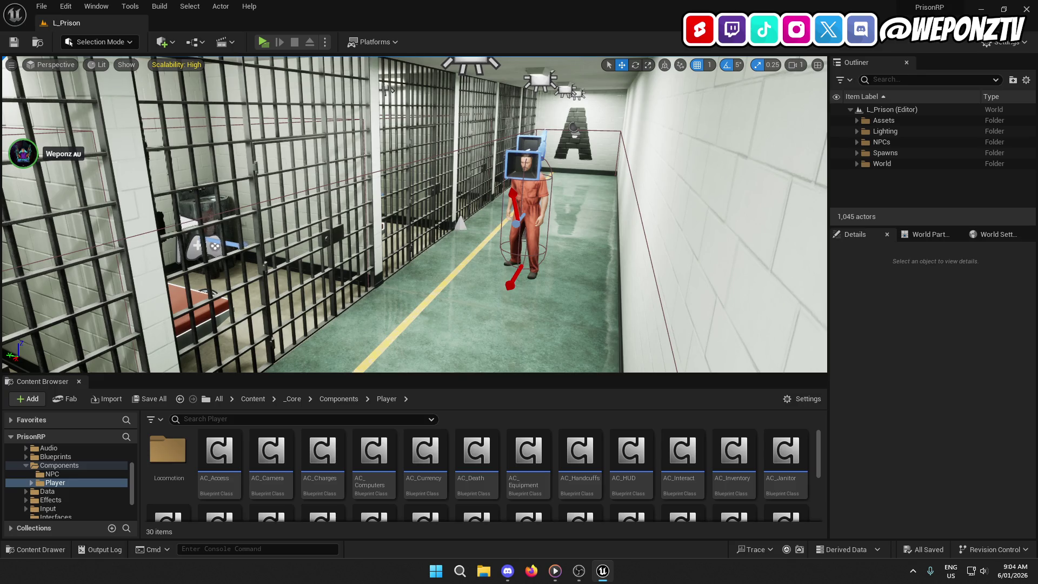
- Zoom the L_Prison viewport out and back in, then swing the view toward the prisoner
scroll(415, 214, "down", 3)
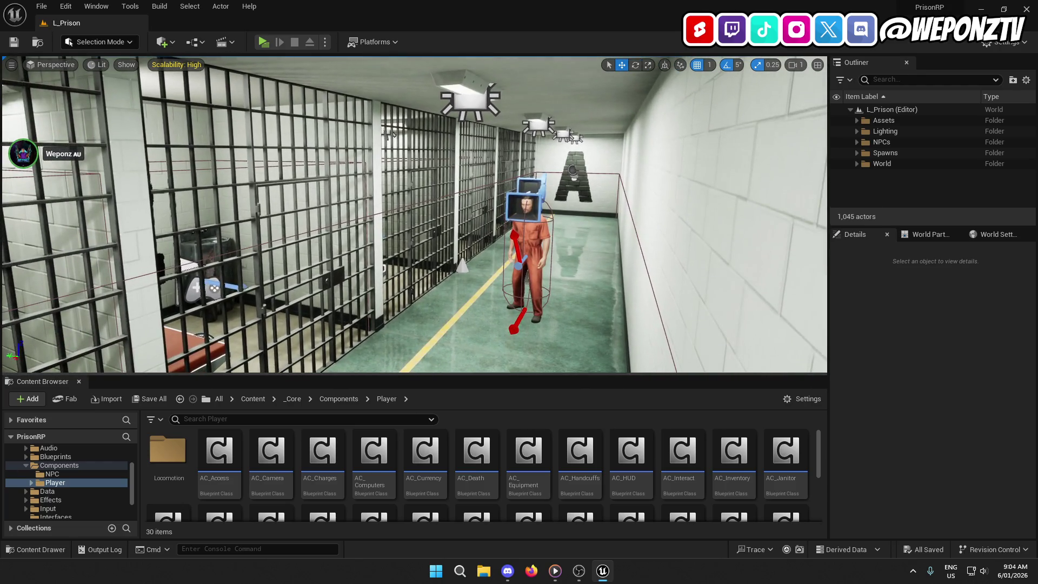
scroll(414, 214, "up", 5)
mouse_move(414, 214)
left_mouse_down()
mouse_move(368, 217)
mouse_move(459, 233)
left_mouse_up()
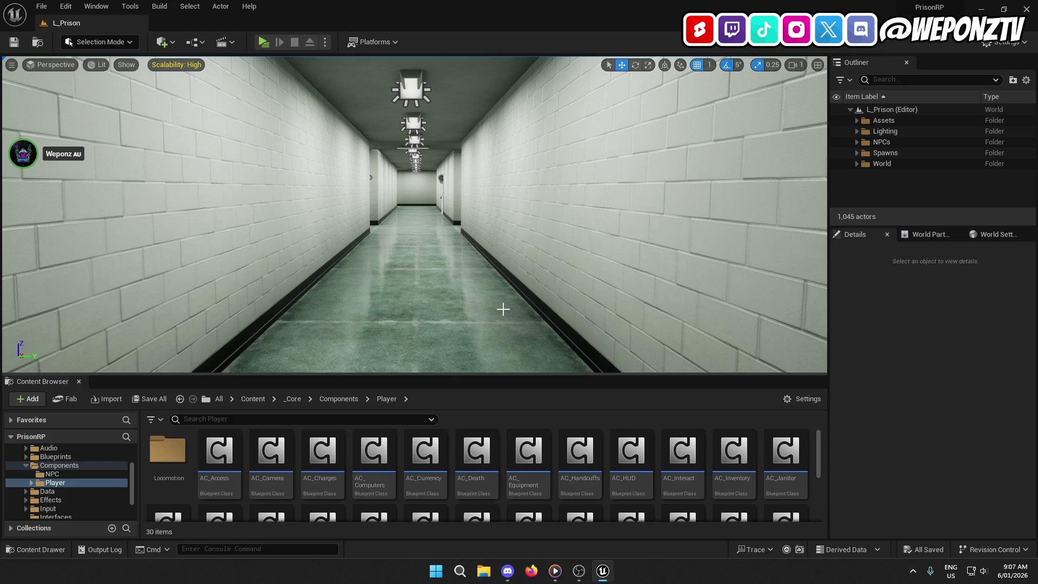
key("alt+Tab")
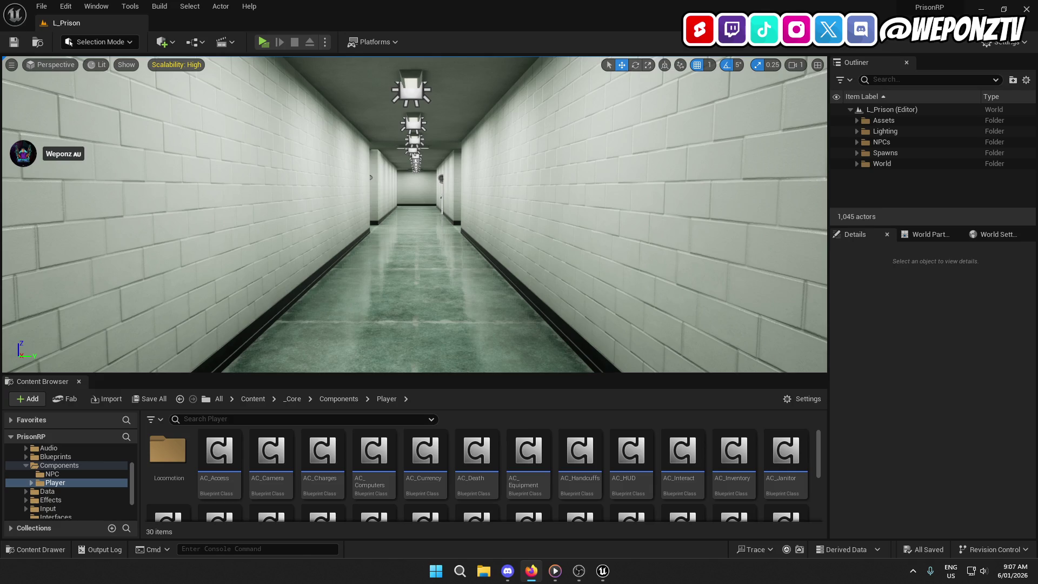
left_click_drag(0, 61, 433, 60)
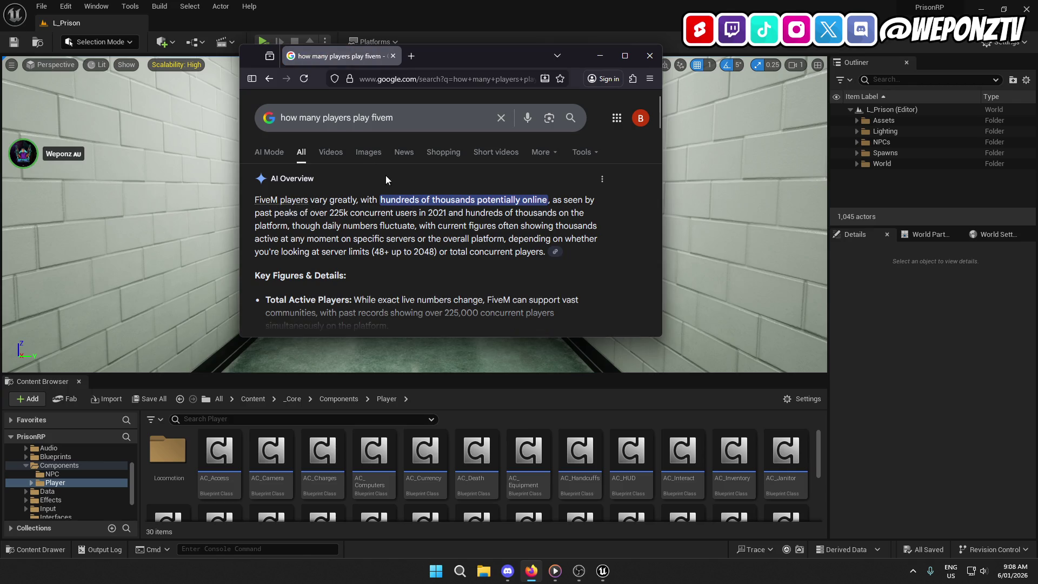
- In the FiveM search results, highlight 'online', '225k' and 'concurrent users' in the AI Overview
left_click(403, 119)
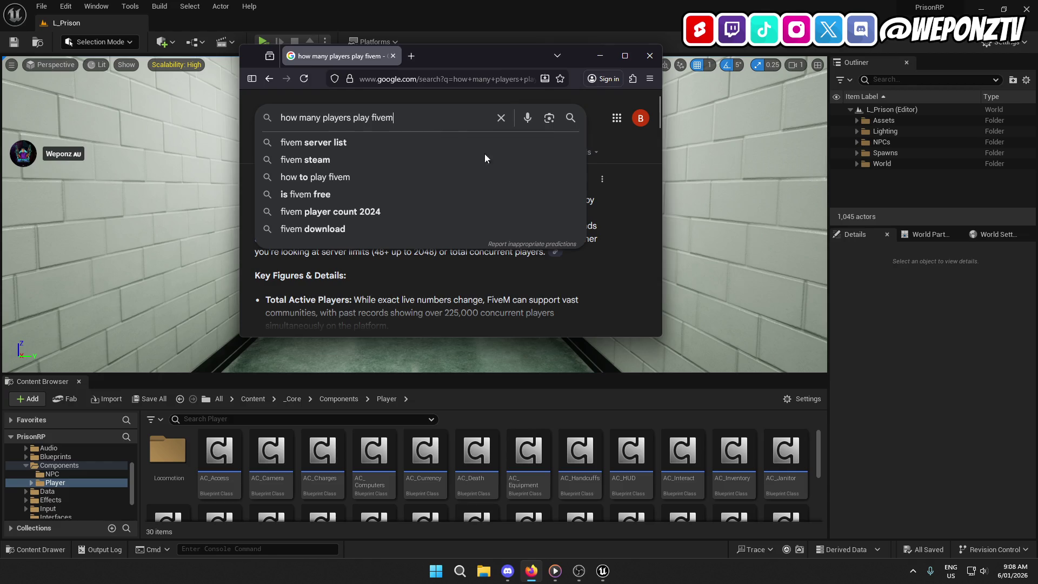
left_click(643, 266)
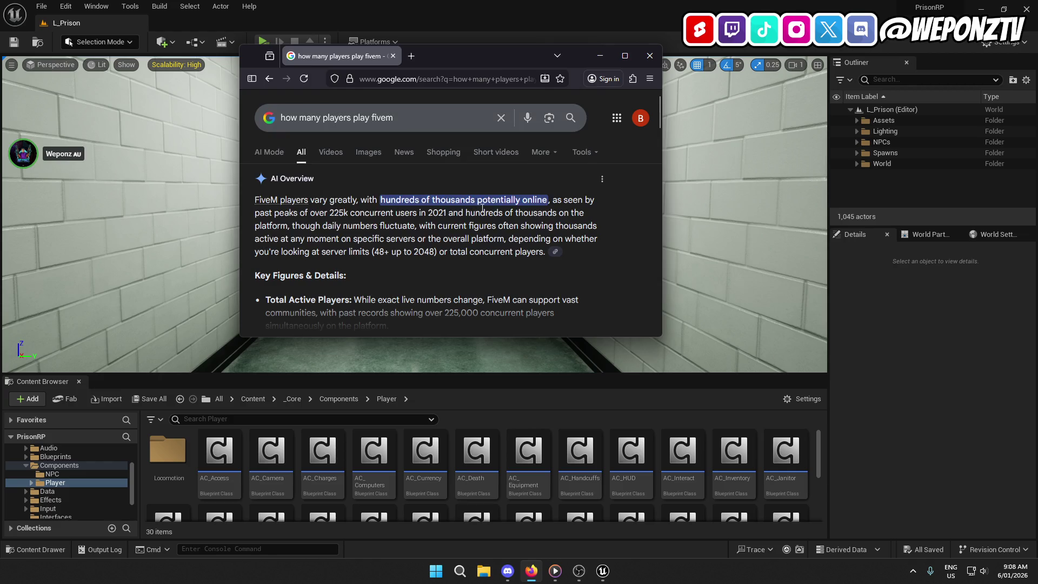
left_click_drag(548, 202, 527, 202)
left_click_drag(329, 213, 417, 213)
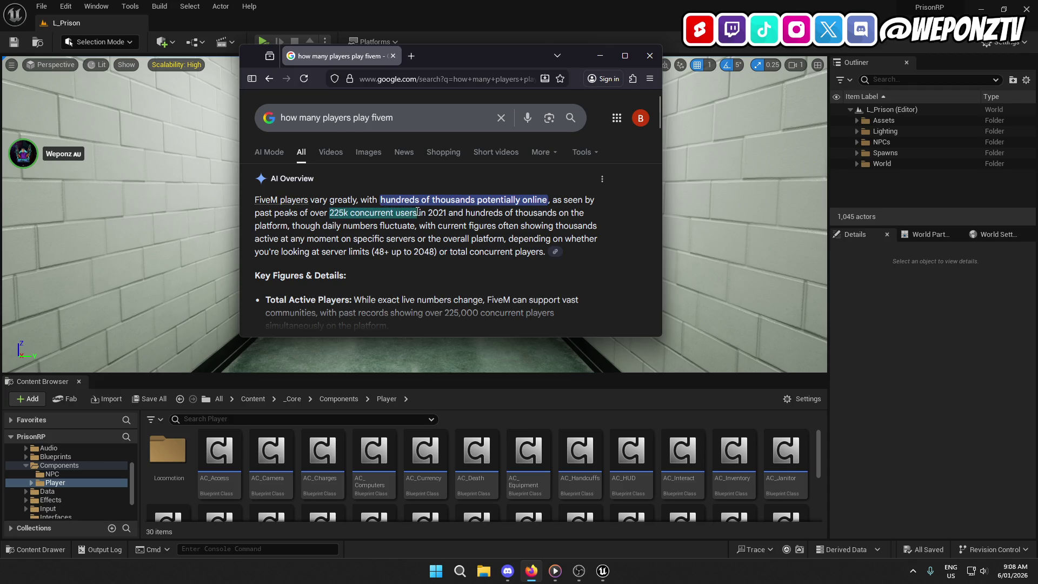
left_click_drag(352, 212, 418, 213)
- Select LI_Hallway in the L_Prison editor, then restore the editor to a smaller window
left_click(667, 92)
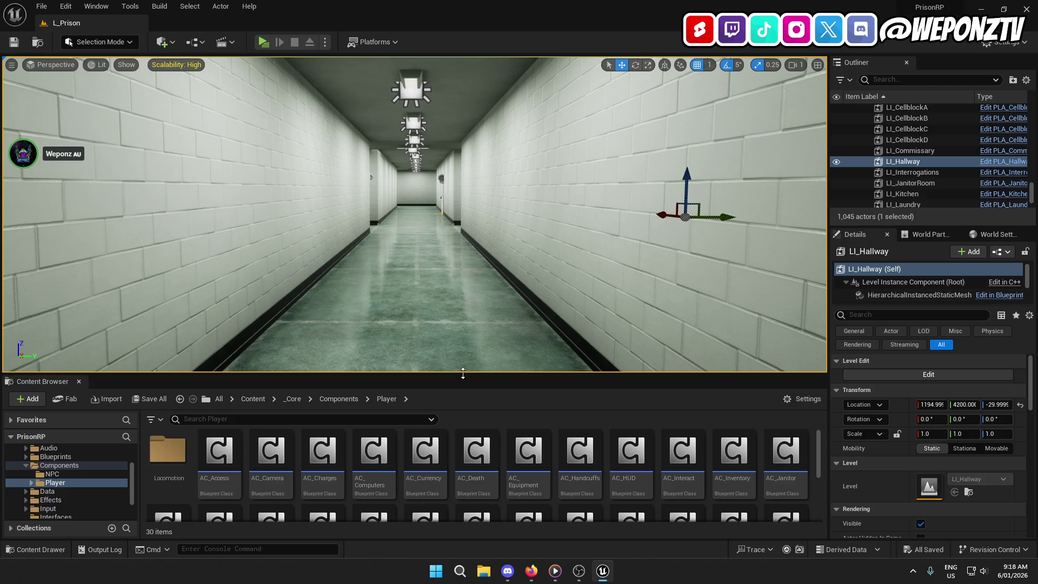
key("super+Down")
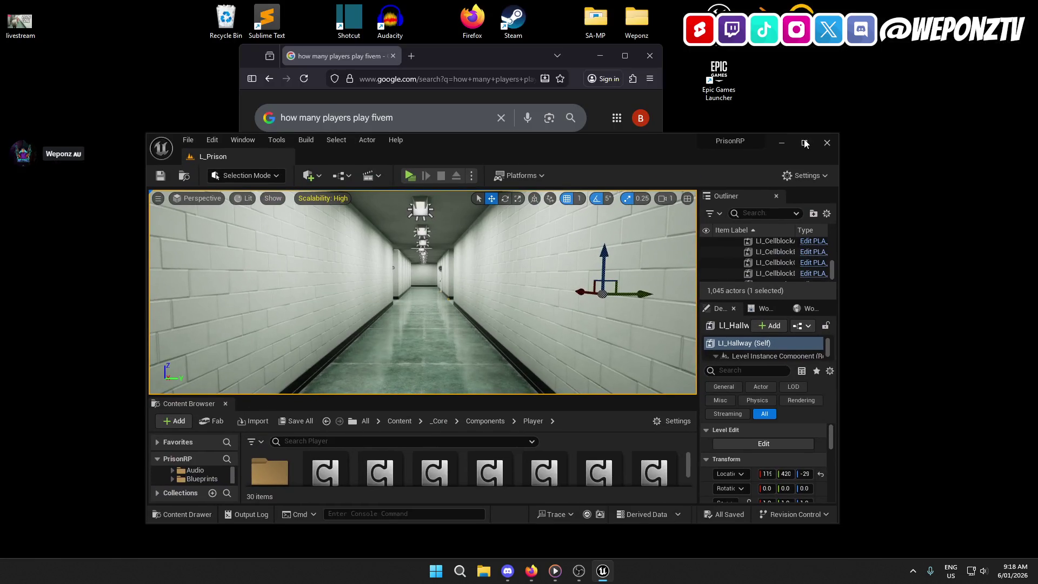
- Maximize the editor and browse from the Player components to _Core > UI > Widgets
left_click(805, 142)
left_click(724, 467)
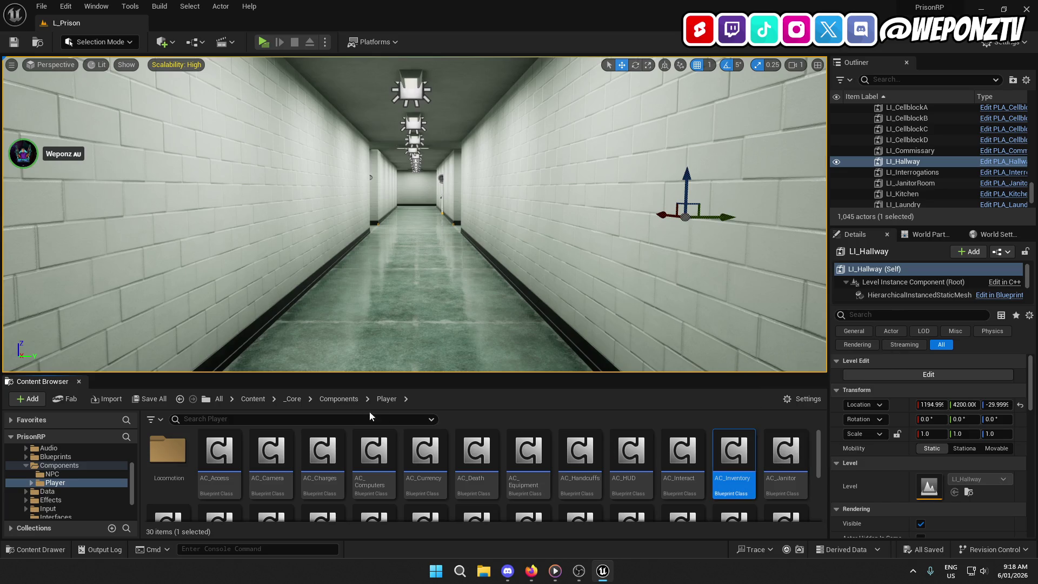
left_click(285, 399)
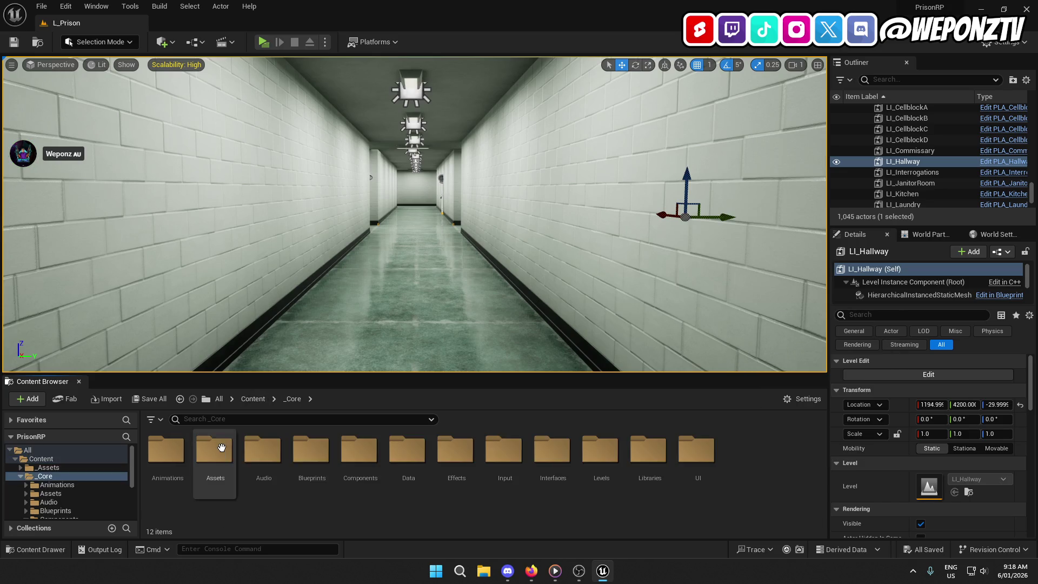
double_click(696, 457)
left_click(363, 463)
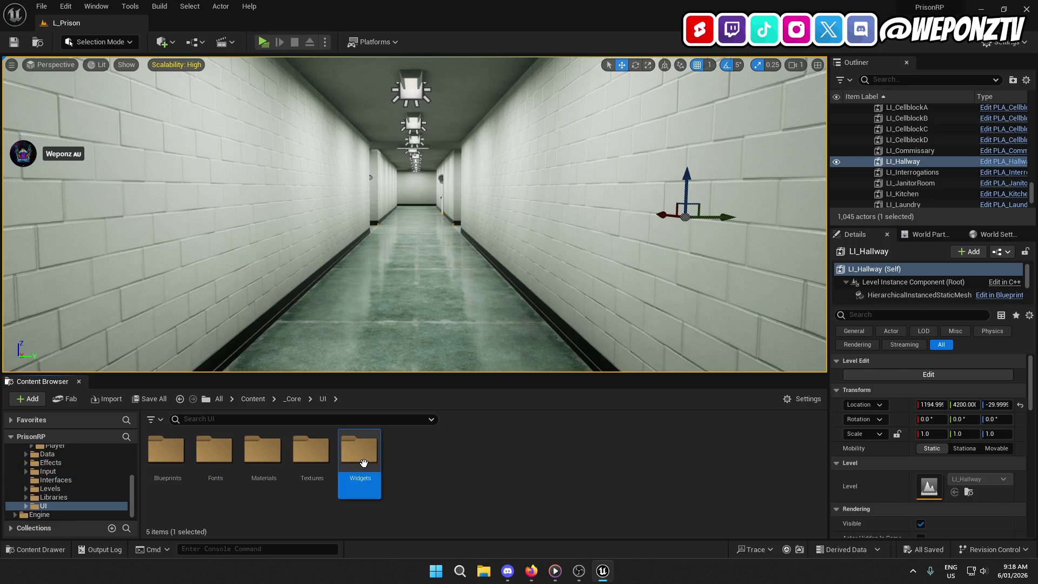
double_click(364, 463)
- Peek into Elements, then open the Layers folder and its WBP_Inventory_Main widget blueprint
double_click(219, 455)
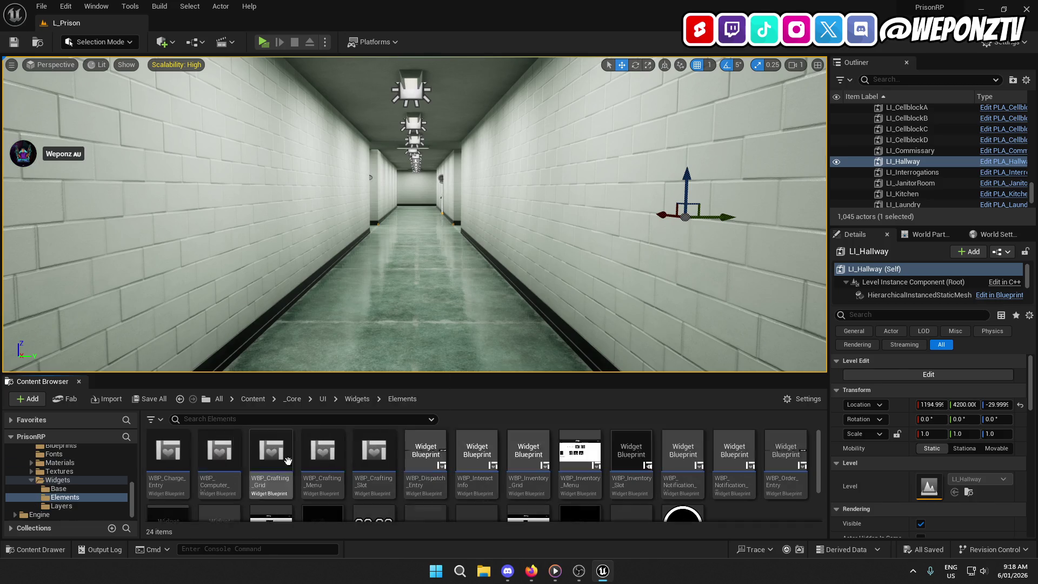
left_click(357, 399)
left_click(265, 463)
double_click(266, 463)
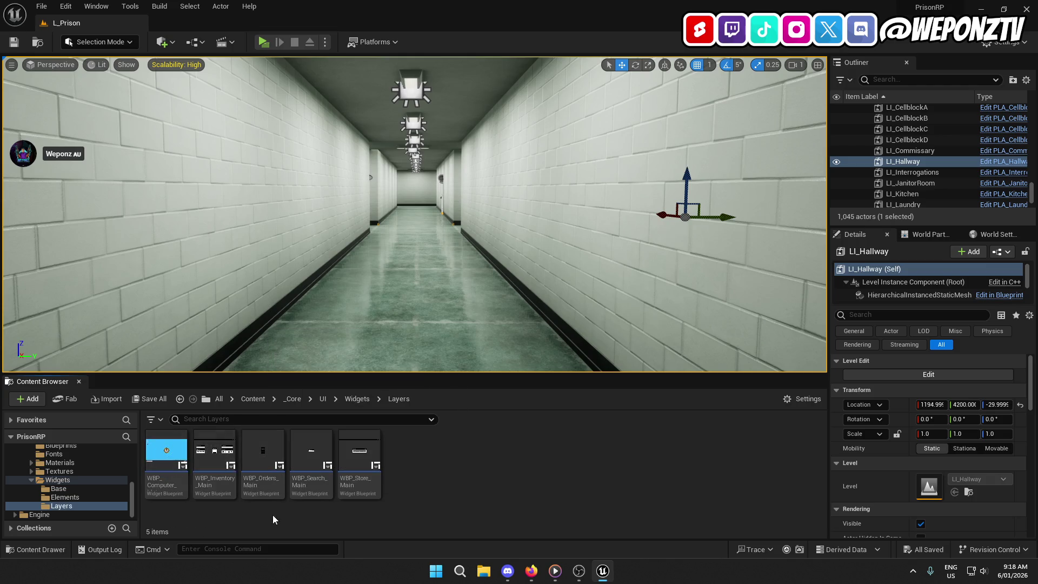
double_click(215, 450)
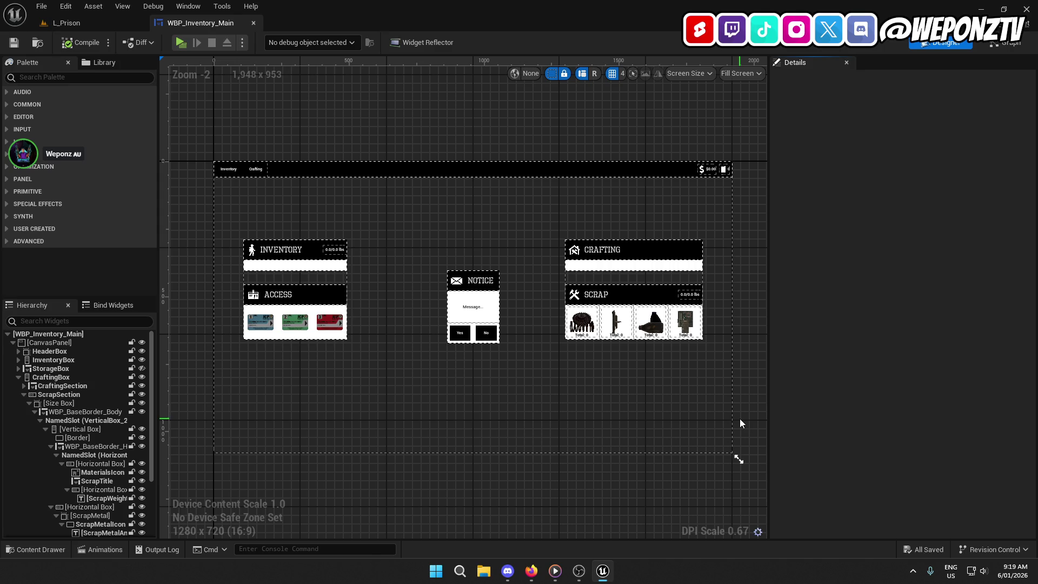
- Bring up the FiveM player-count results in Firefox, close them, and return to the L_Prison tab
left_click(529, 574)
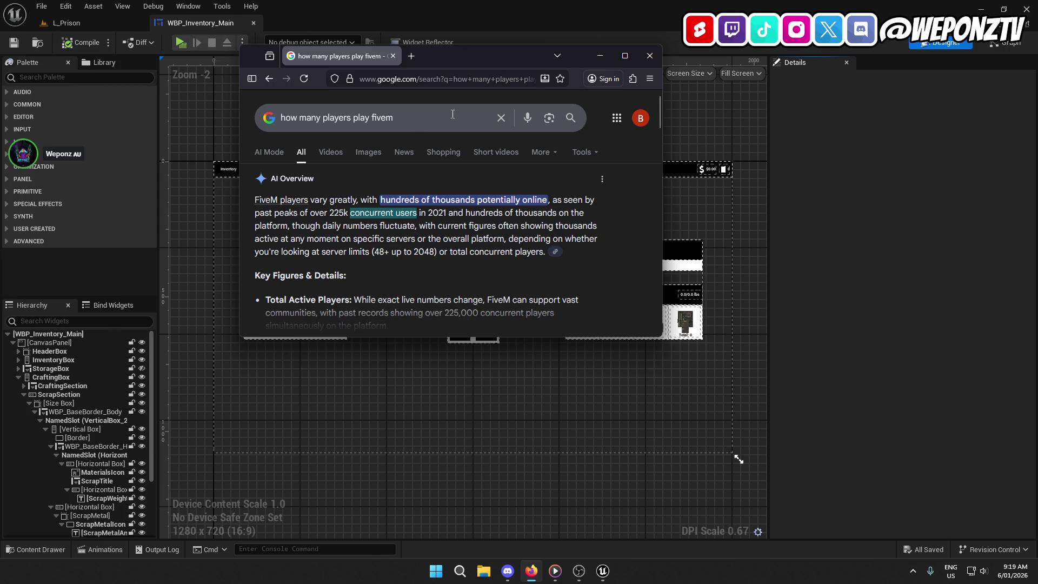
left_click(650, 56)
left_click(107, 26)
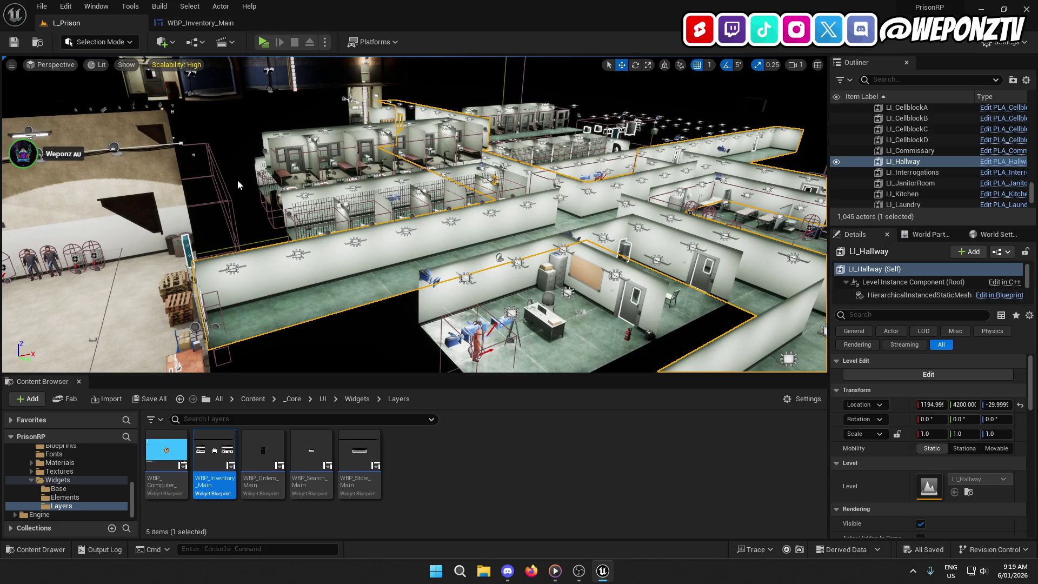
scroll(244, 180, "up", 10)
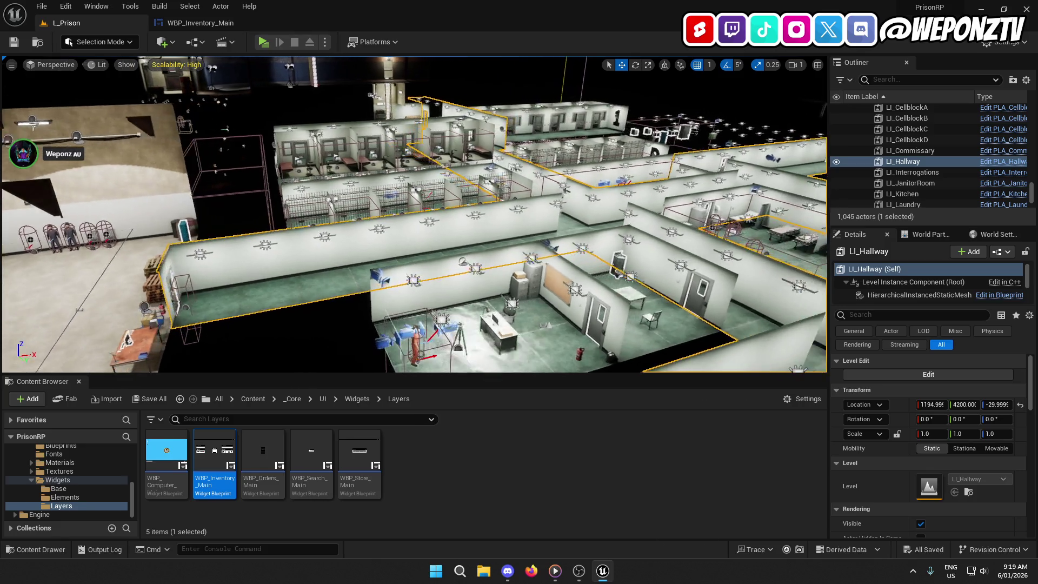
key("f")
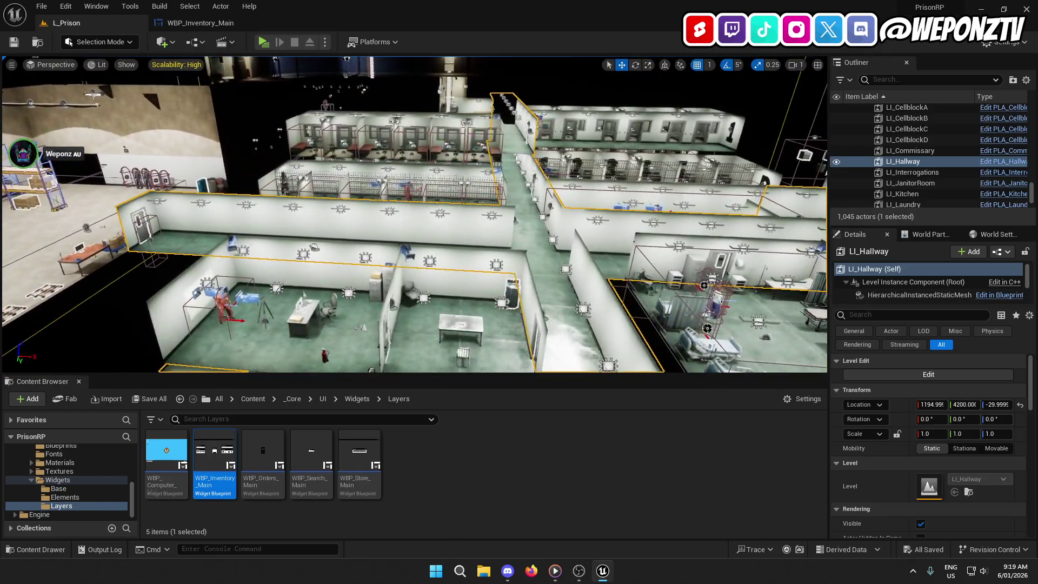
key("Left")
key("Left")
key("Left")
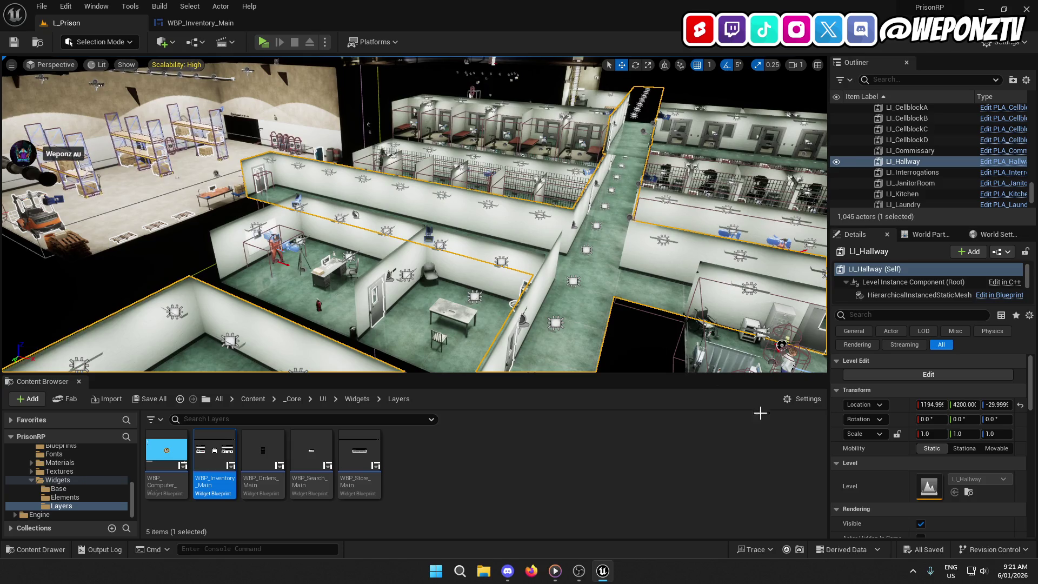
- Fly the viewport camera from the prison overview down to the warehouse wall
left_click_drag(615, 323, 491, 324)
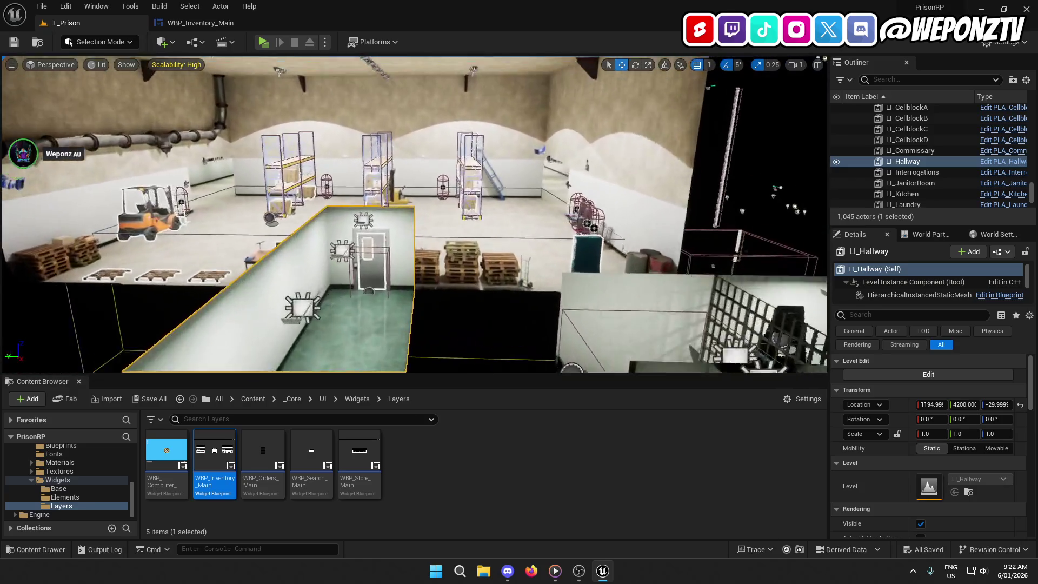
scroll(384, 324, "down", 5)
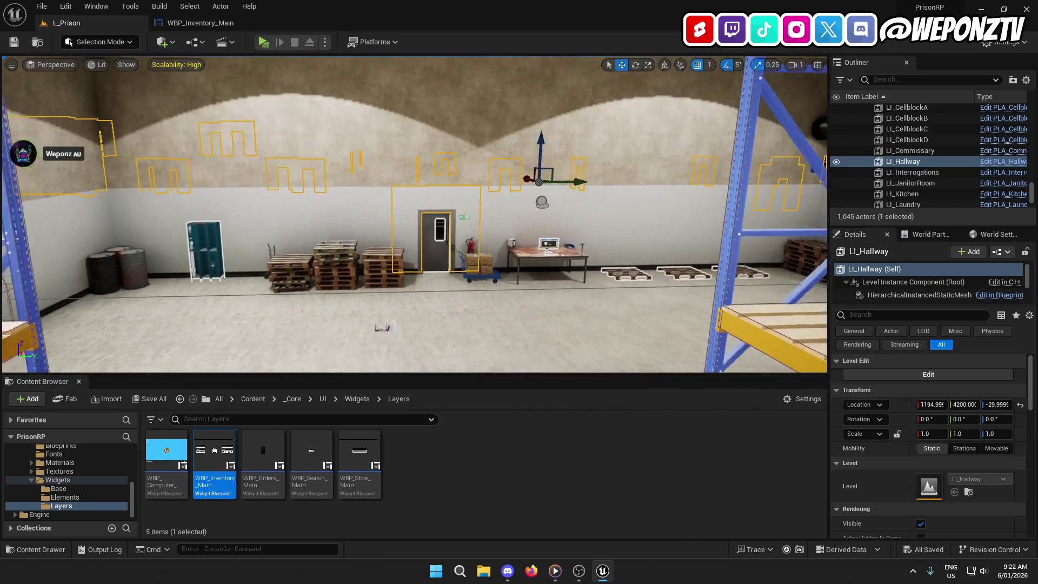
- Enter edit mode on the LI_Warehouse level instance and select each of its wall pieces in turn
left_click(437, 244)
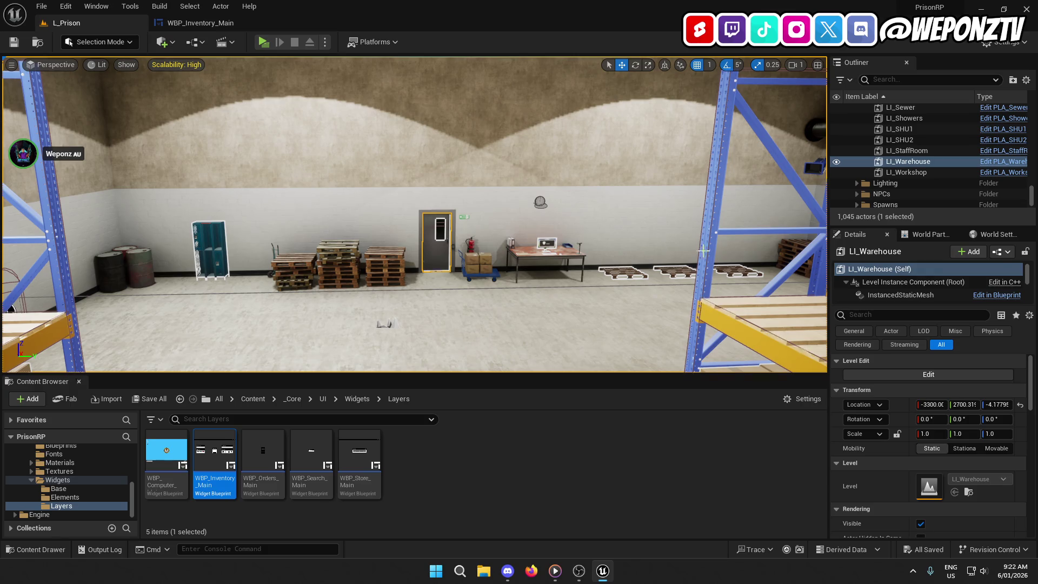
left_click(928, 375)
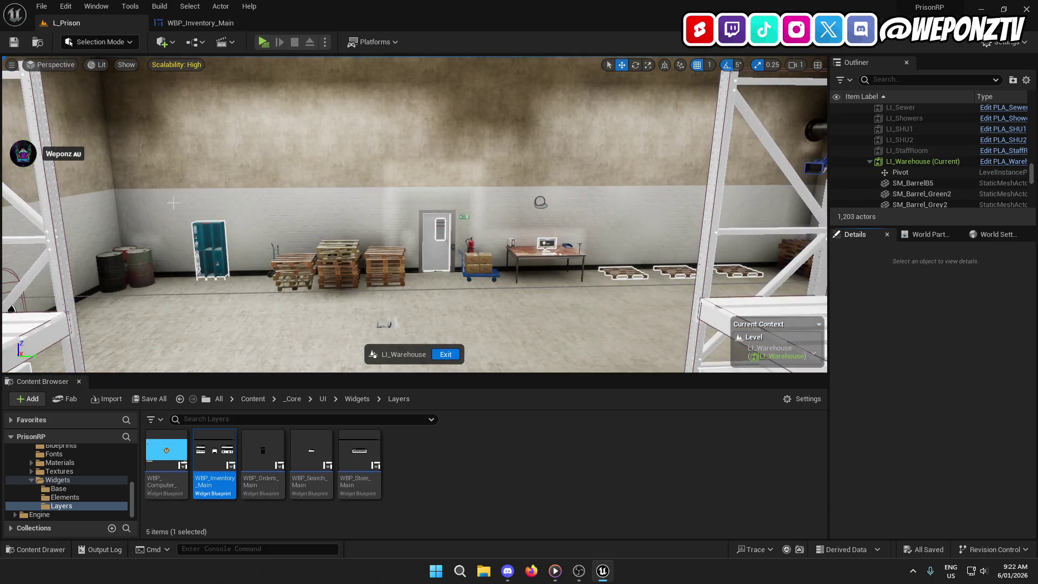
left_click(162, 217)
left_click(254, 216)
left_click(348, 217)
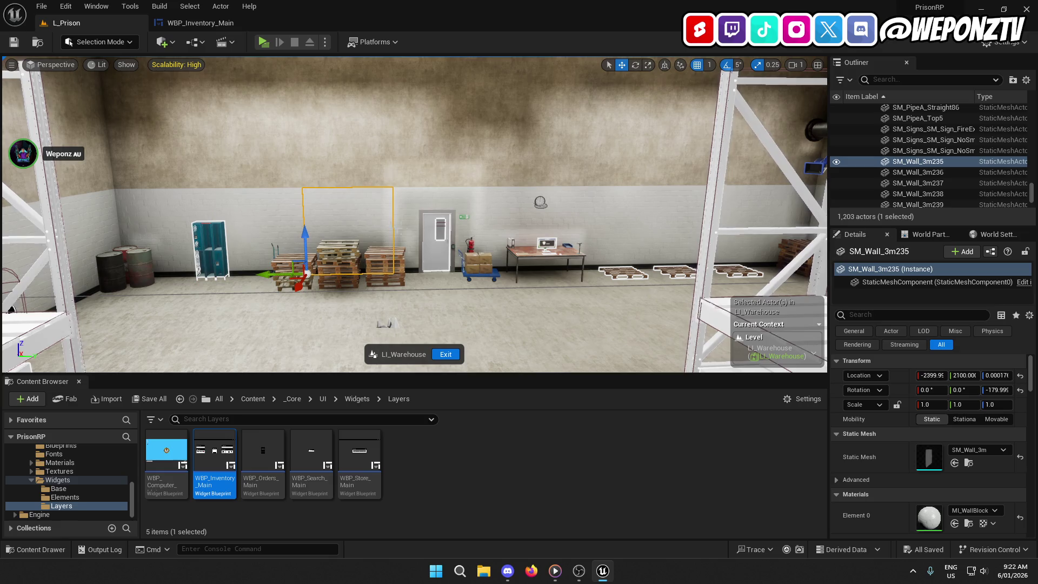
left_click(439, 217)
left_click(527, 217)
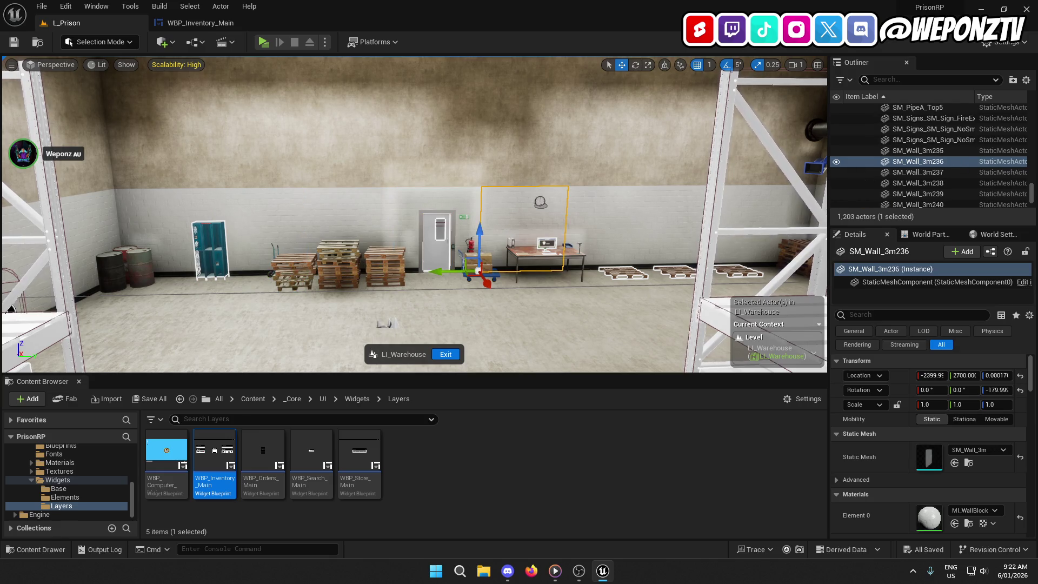
left_click(611, 217)
left_click(692, 216)
left_click(784, 205)
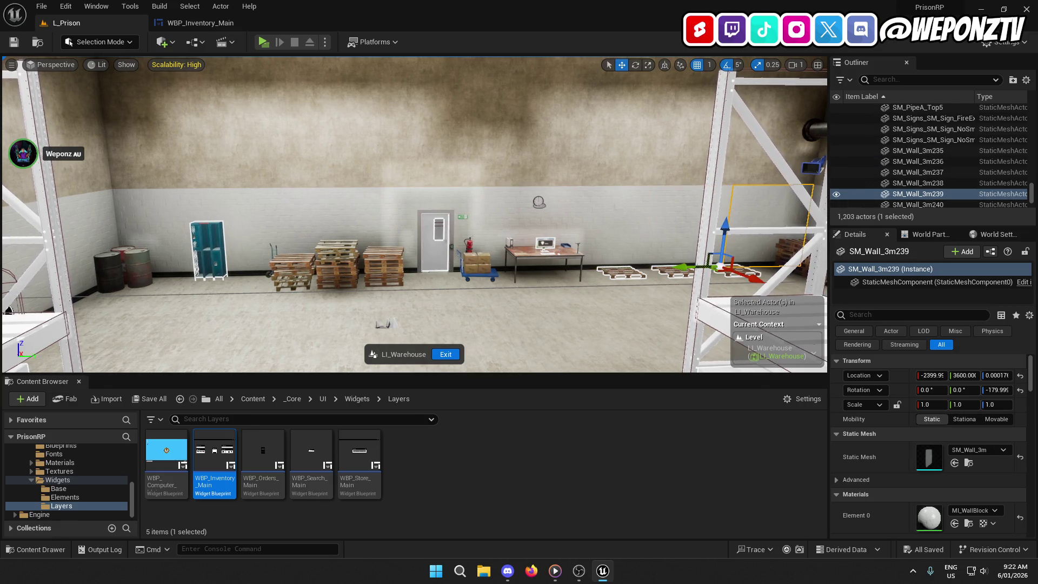
- Exit the level-instance edit and open the WBP_Inventory_Main widget blueprint
mouse_move(516, 277)
left_mouse_down()
mouse_move(546, 273)
mouse_move(508, 273)
left_mouse_up()
left_click(446, 355)
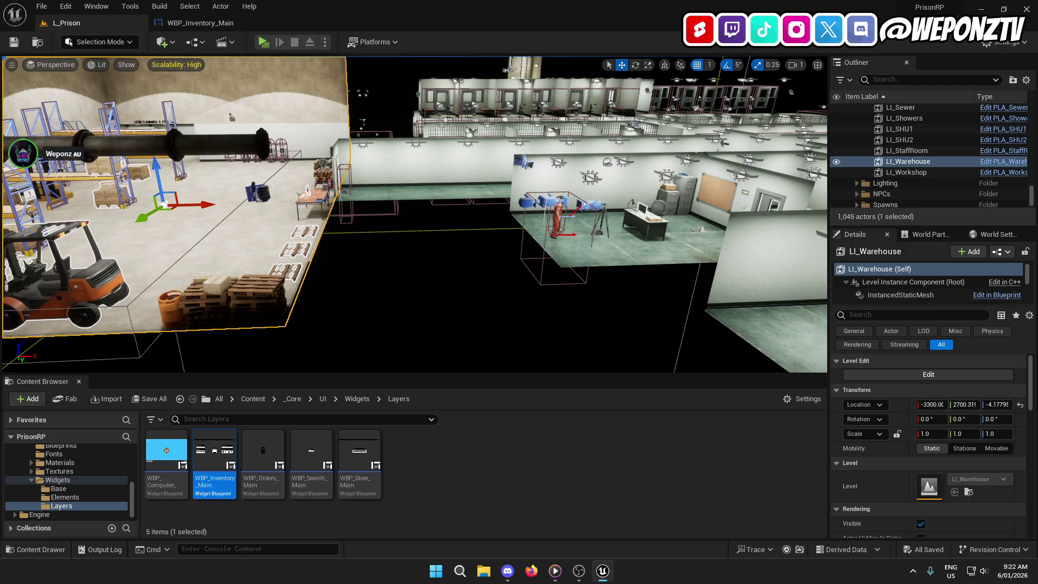
double_click(218, 459)
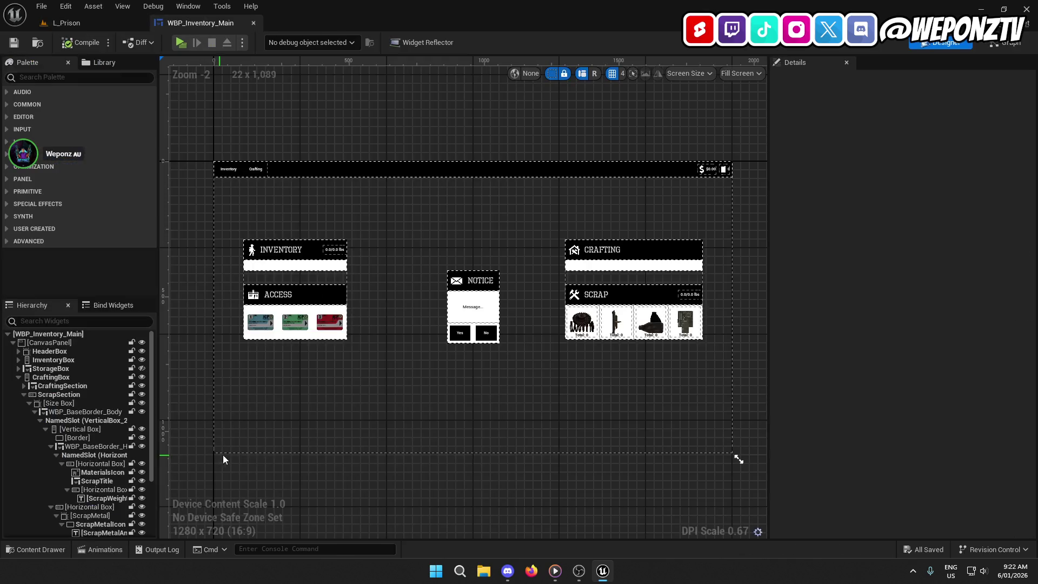
left_click(264, 321)
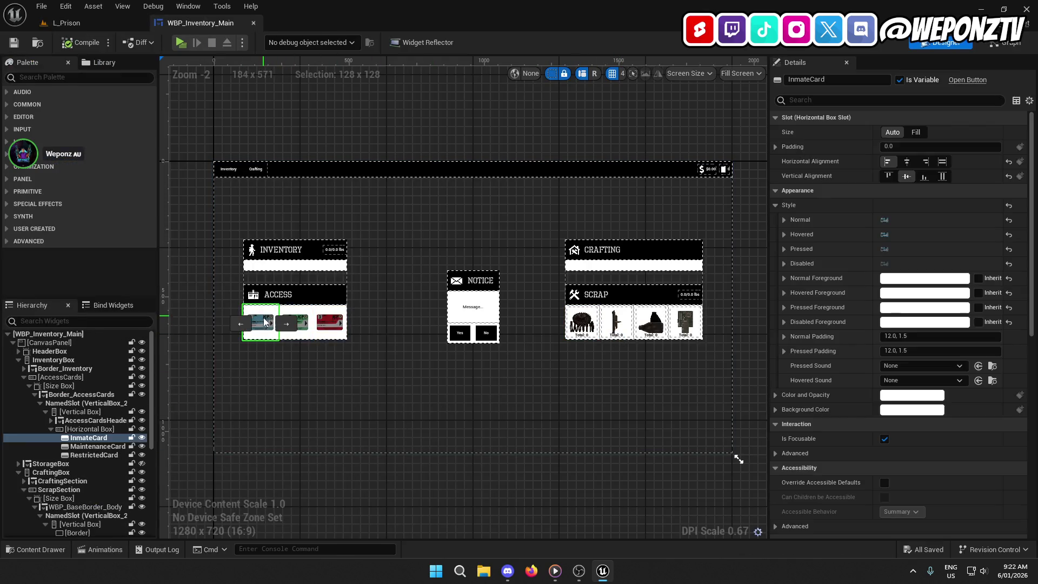
scroll(838, 489, "down", 10)
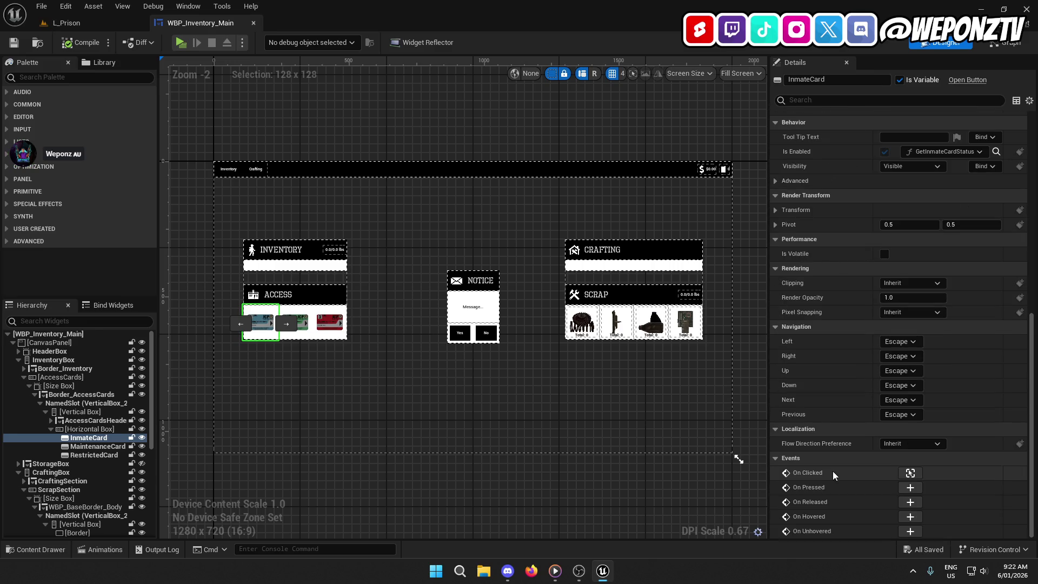
left_click(912, 472)
scroll(481, 280, "down", 4)
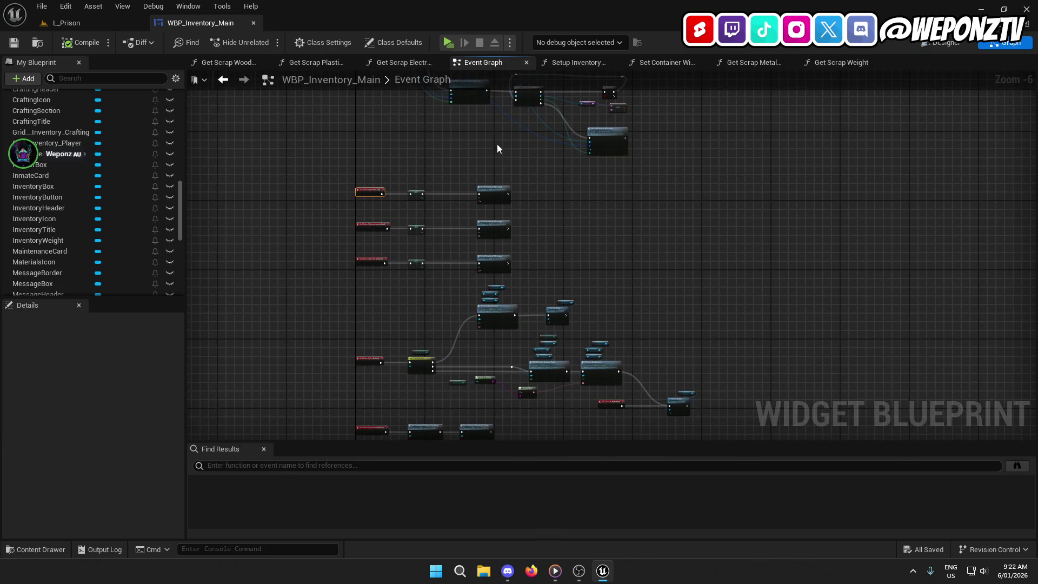
left_click(941, 42)
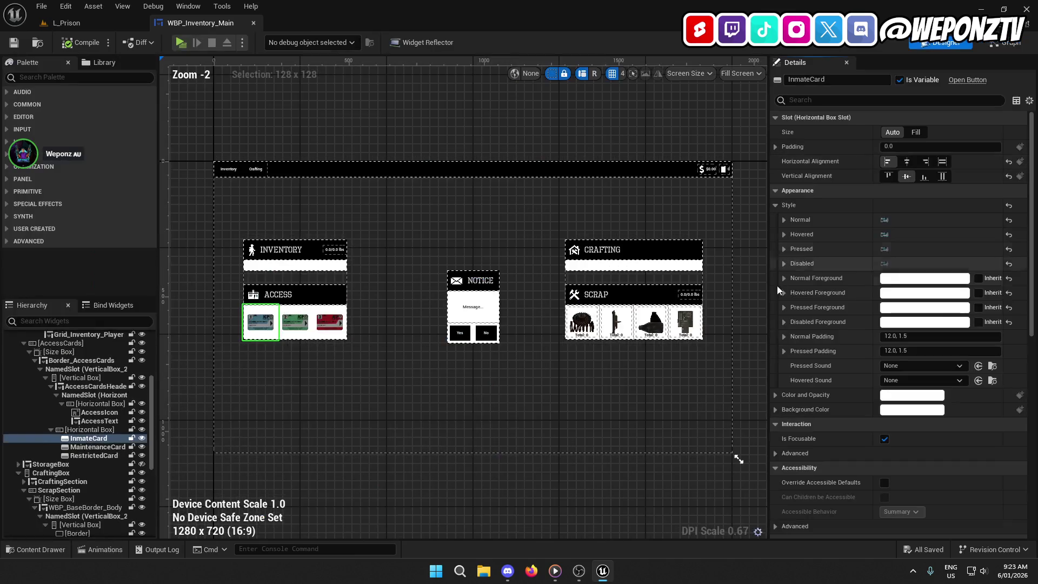
left_click(582, 322)
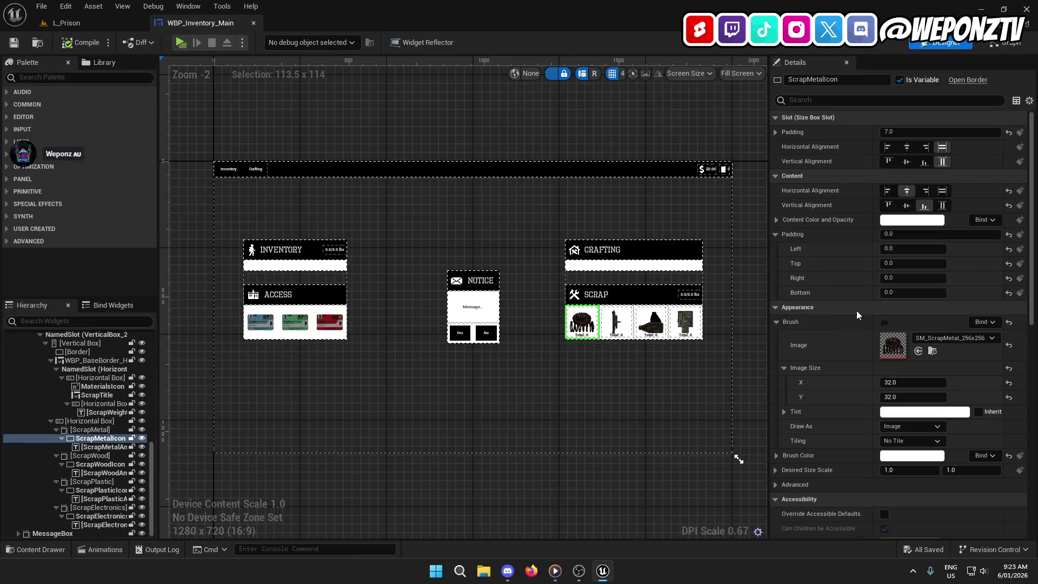
scroll(898, 392, "down", 10)
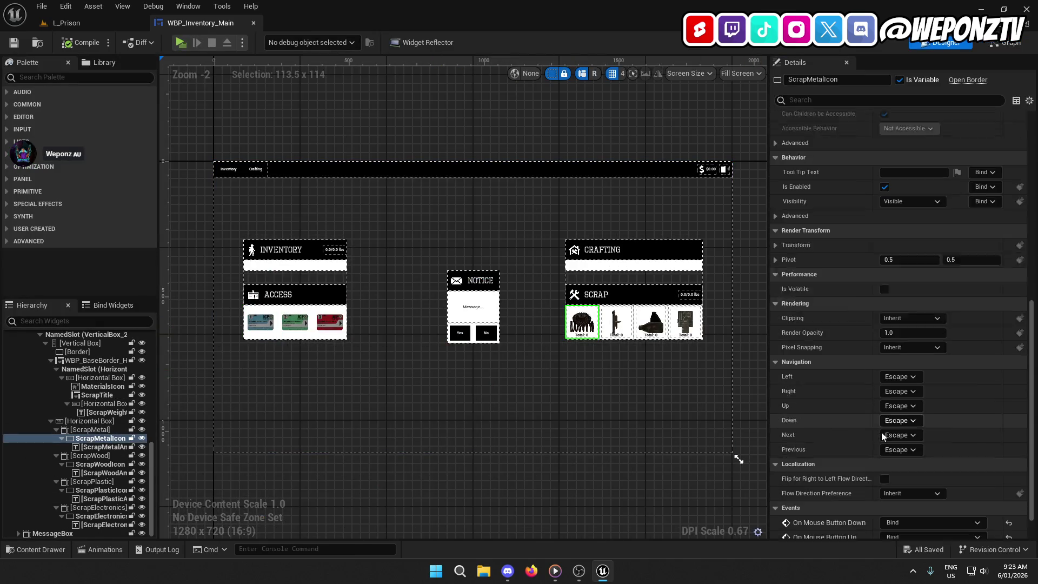
scroll(876, 449, "down", 2)
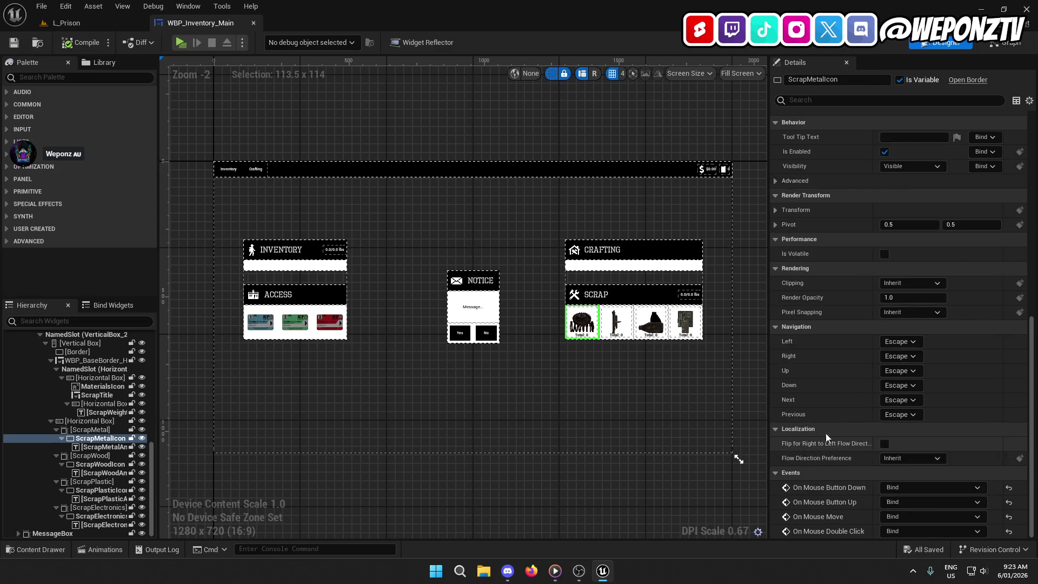
left_click(301, 323)
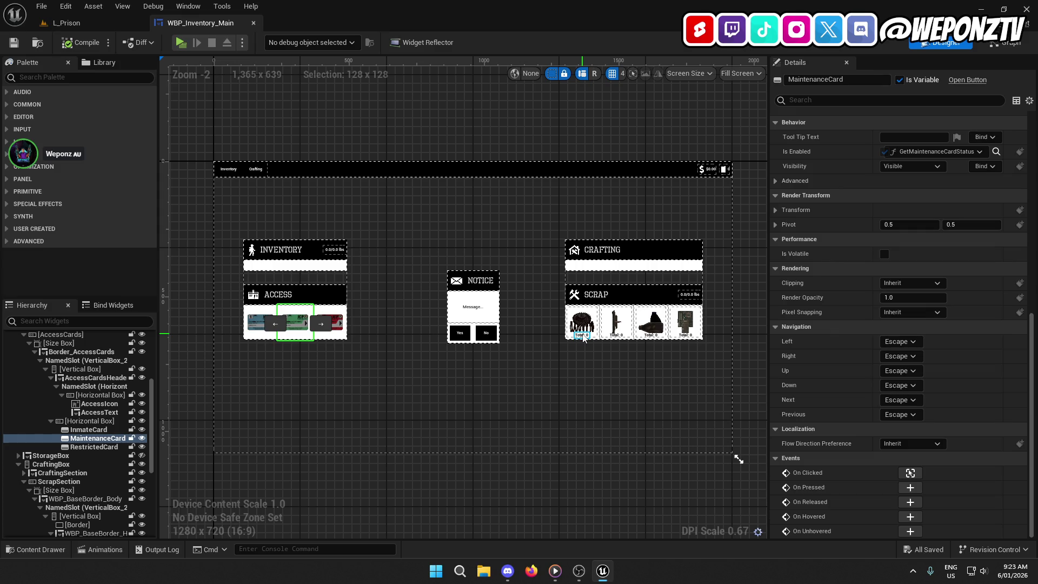
scroll(583, 338, "up", 3)
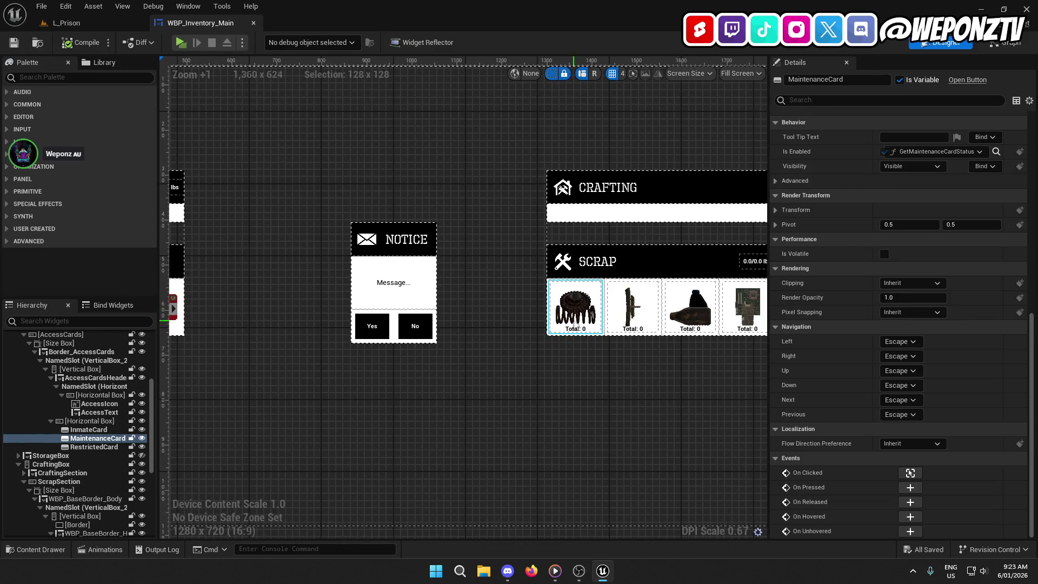
mouse_move(586, 346)
left_mouse_down()
mouse_move(578, 334)
mouse_move(628, 340)
left_mouse_up()
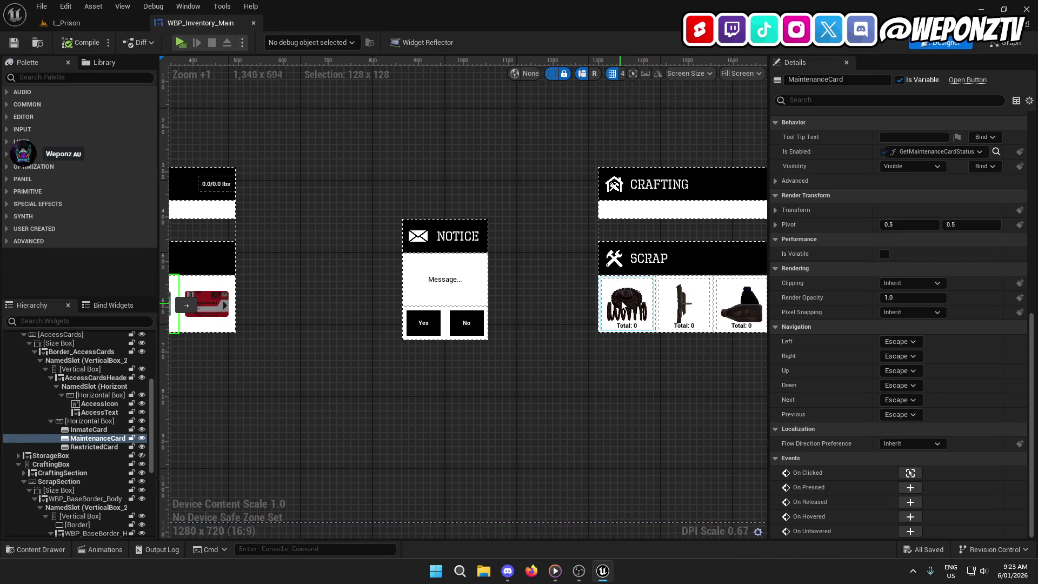
left_click(628, 286)
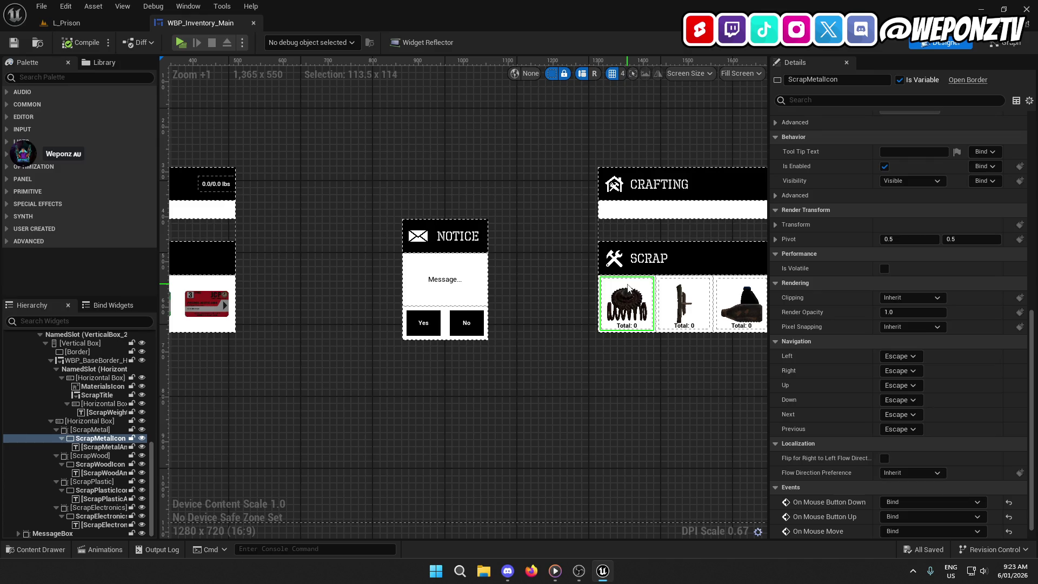
key("Delete")
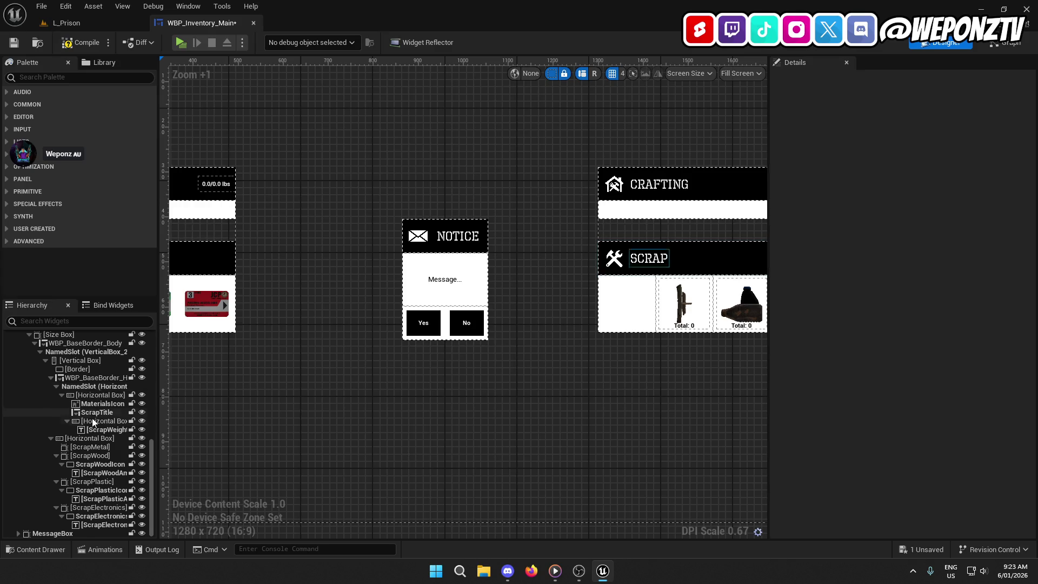
- Add a Button widget from the Palette into the Scrap row
left_click(96, 447)
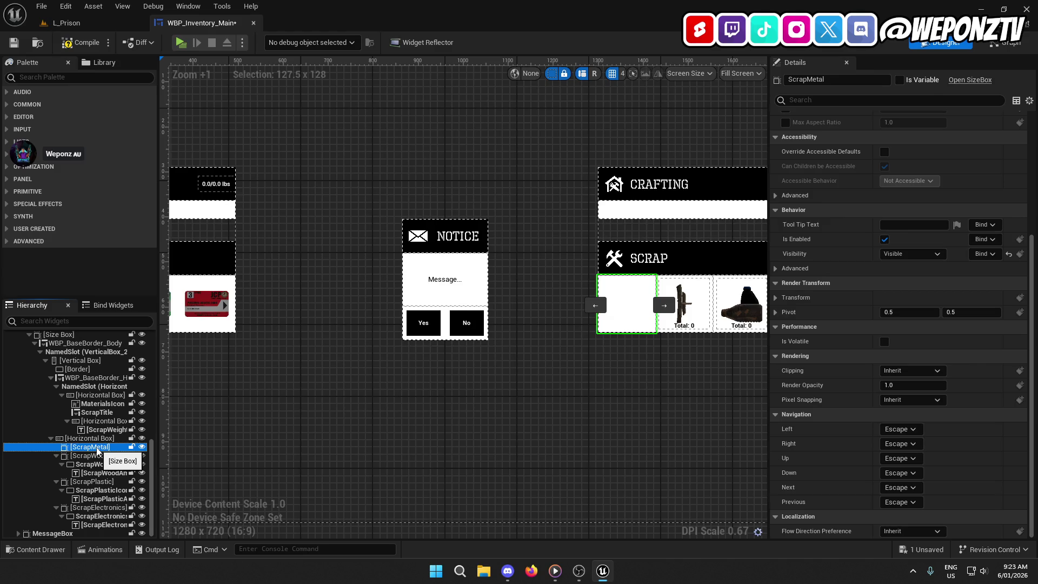
left_click(95, 439)
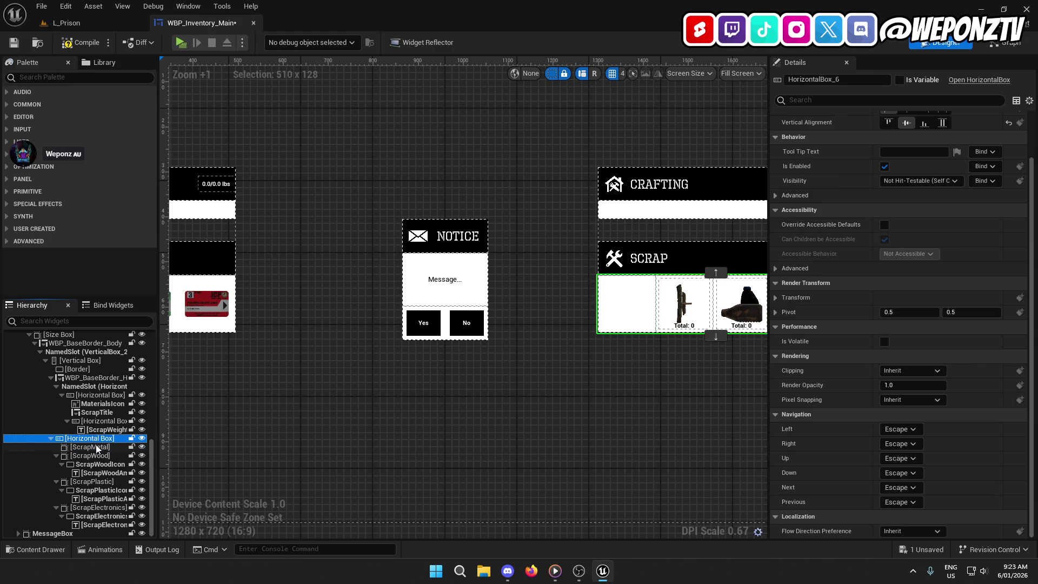
left_click(81, 77)
type("but")
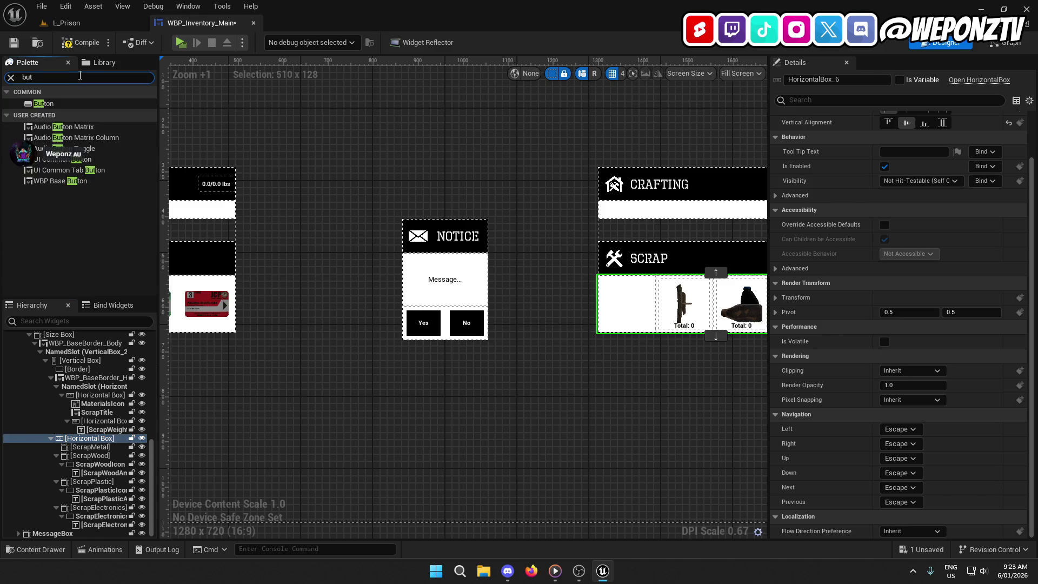
left_click(54, 103)
left_click_drag(59, 105, 89, 449)
left_click(84, 439)
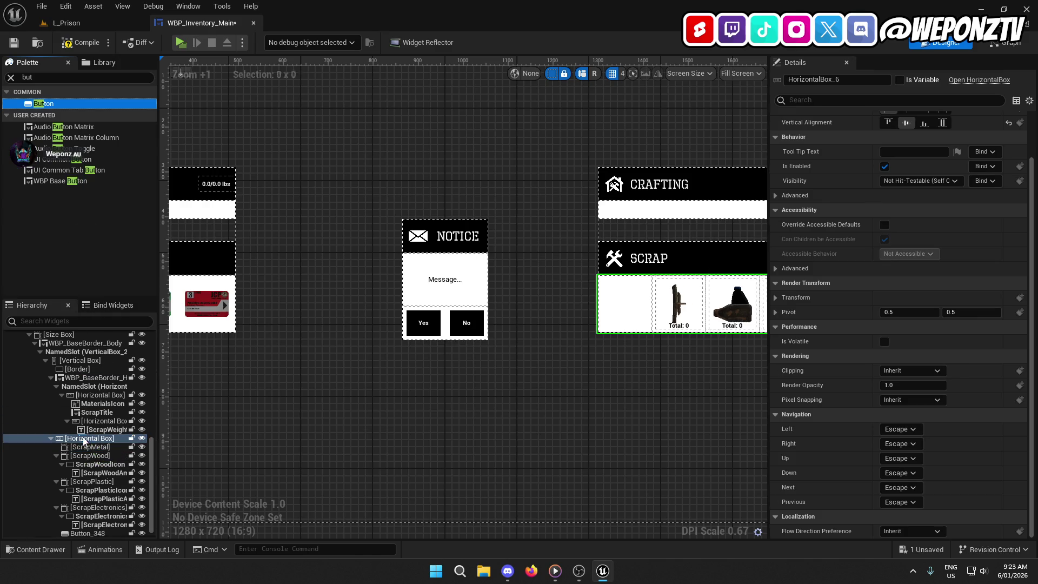
left_click(88, 533)
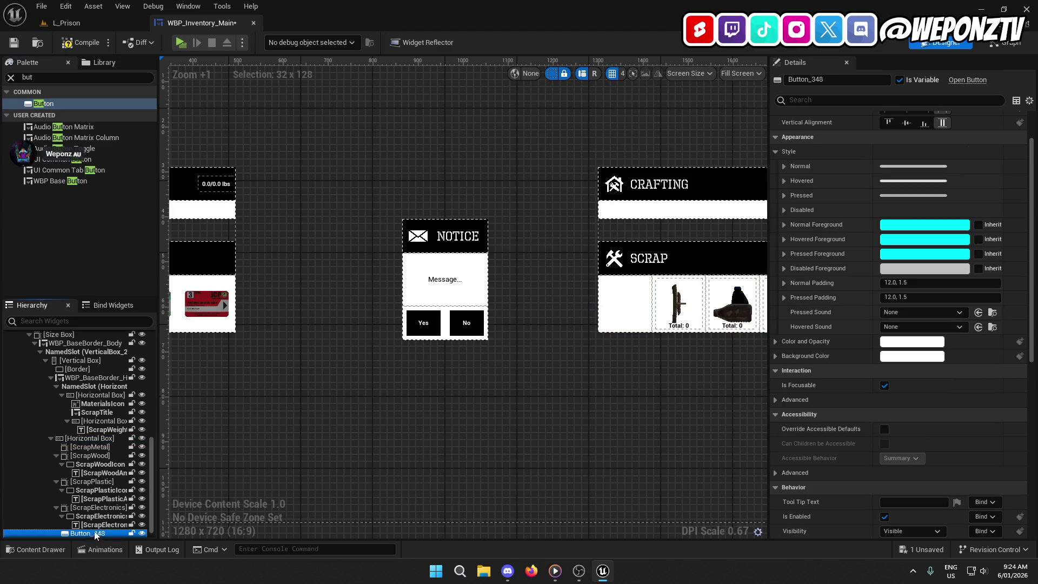
- Move Button_348 to the first position in the Scrap row, ahead of ScrapMetal
left_click_drag(693, 407, 544, 402)
left_click(609, 301)
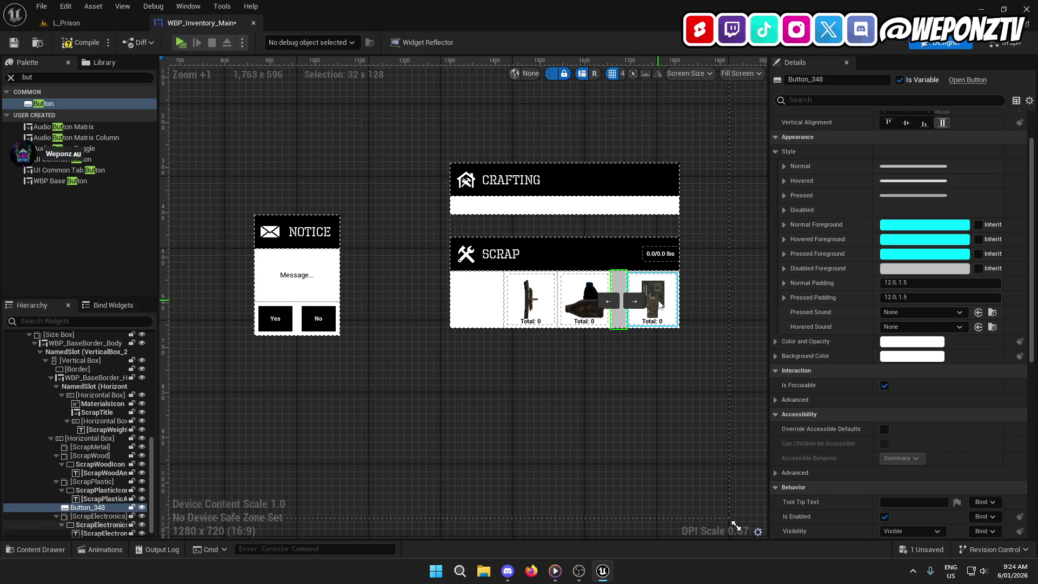
left_click(609, 301)
left_click(555, 302)
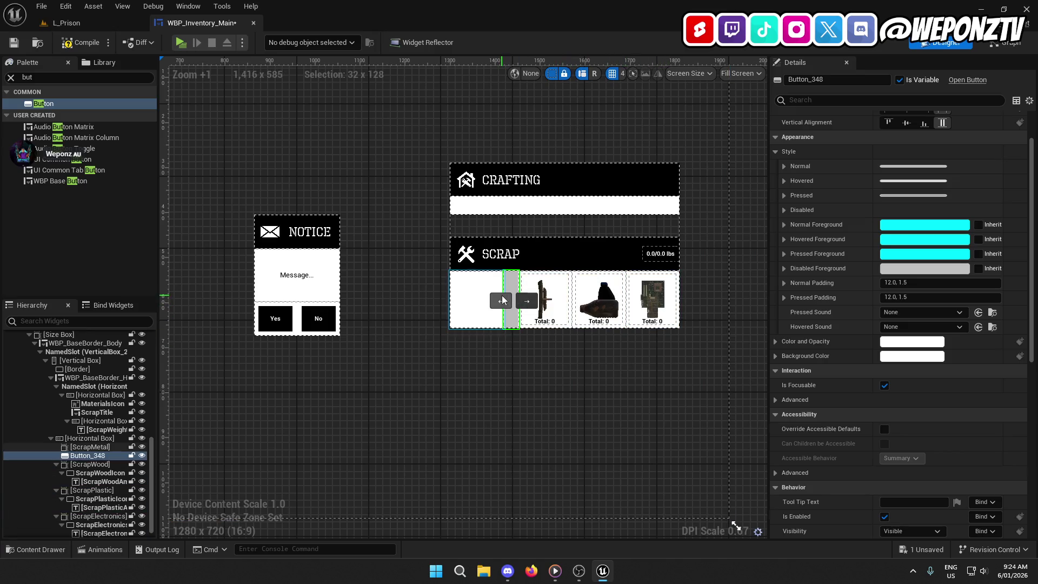
left_click(501, 301)
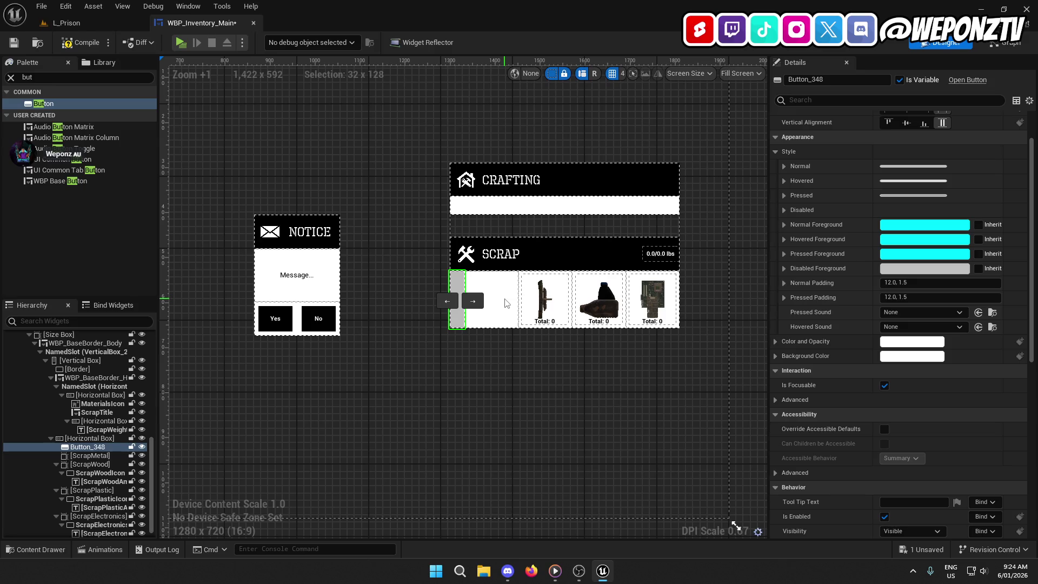
- Check the ScrapMetal size box's width override, then delete the size box
left_click(99, 458)
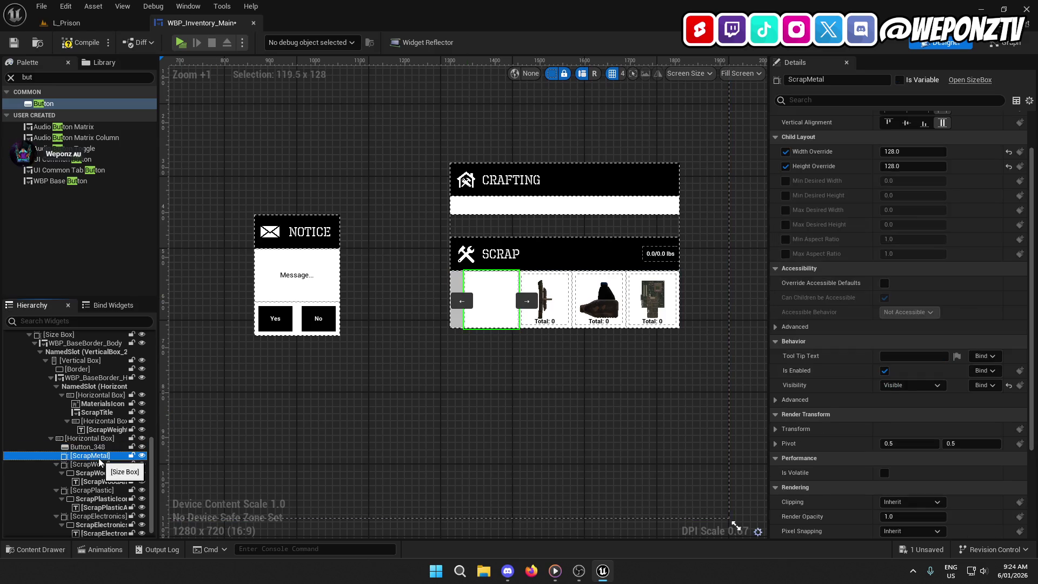
left_click(908, 151)
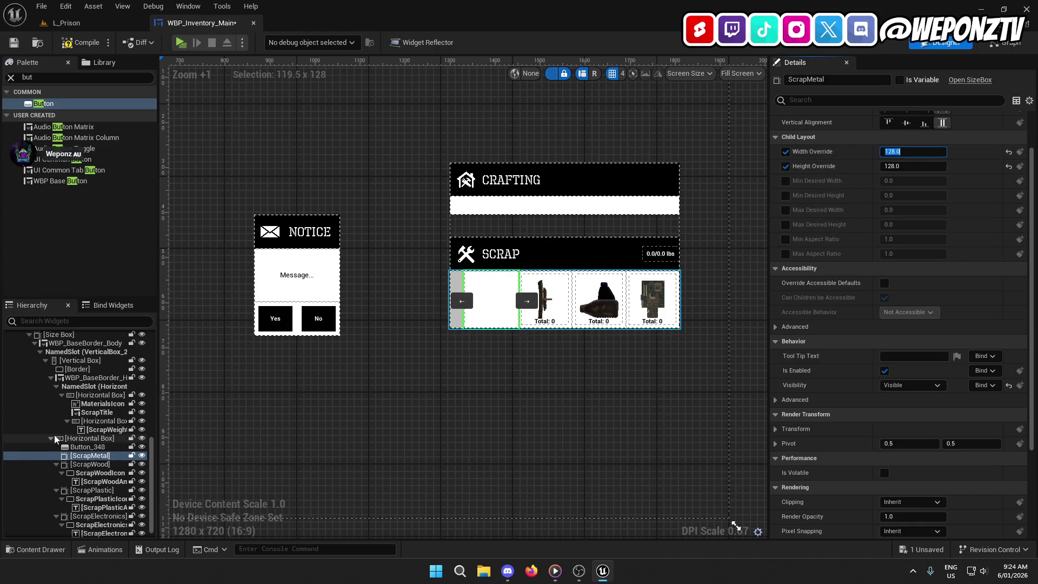
left_click(92, 455)
key("Delete")
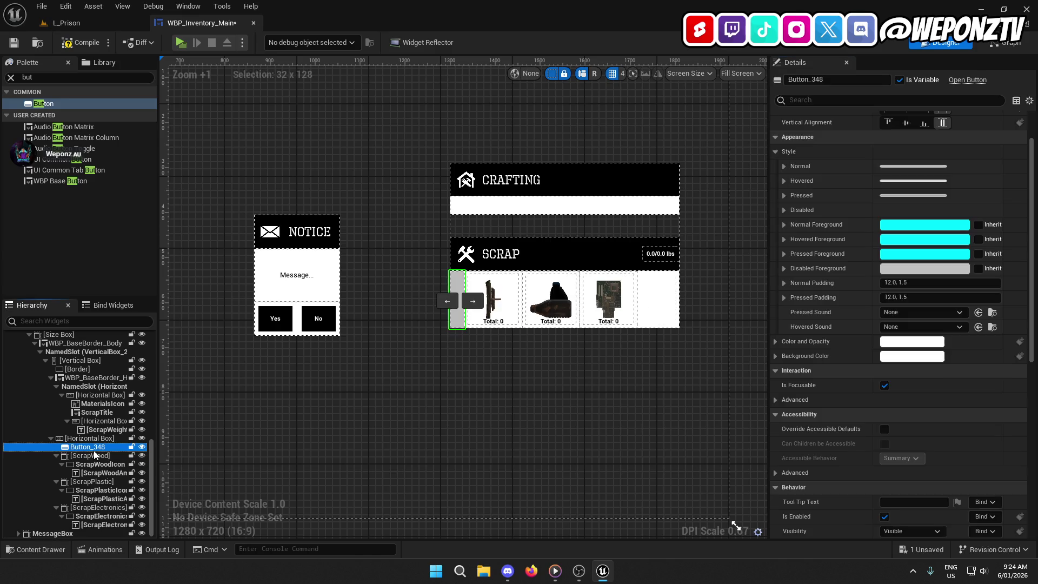
scroll(841, 212, "up", 2)
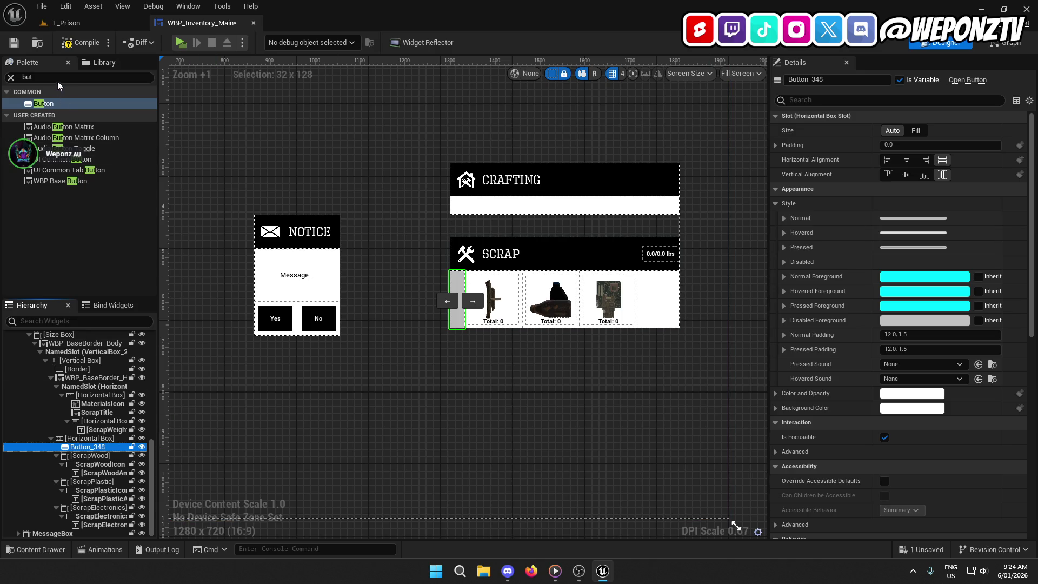
- Give the new size box 128 width and height overrides and move it to the first scrap slot
left_click(912, 203)
type("128")
left_click(893, 218)
type("128")
key("Return")
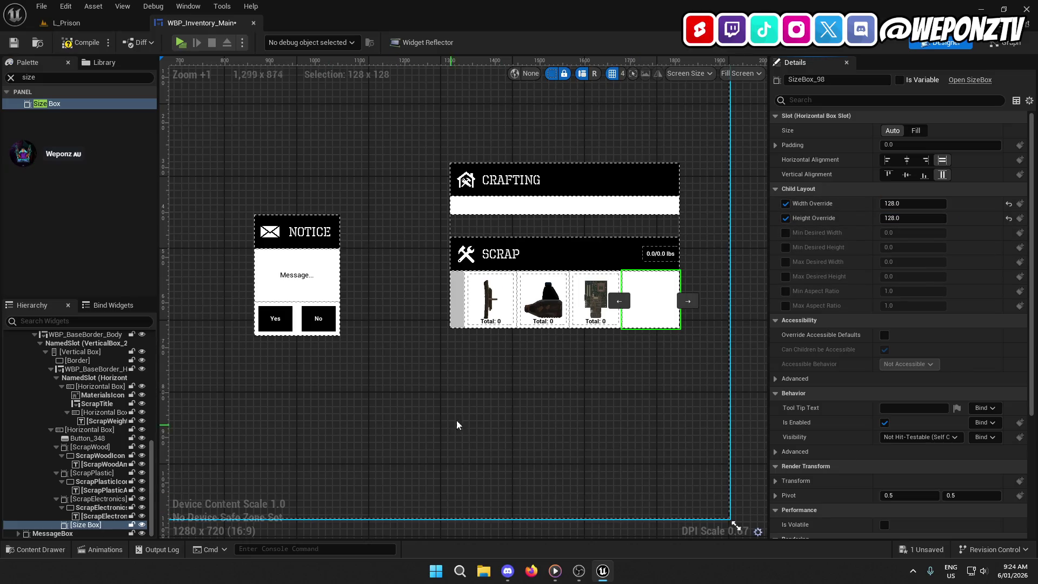
left_click_drag(649, 292, 562, 302)
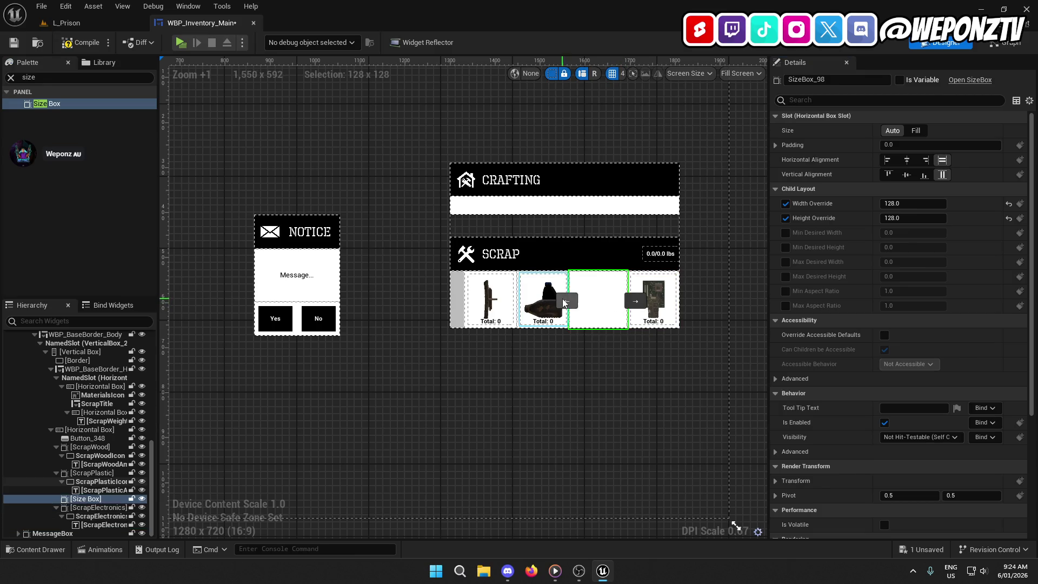
left_click(565, 301)
left_click(513, 301)
left_click(462, 300)
- Place Button_348 inside the size box and set its Normal image to SM_ScrapMetal_256x256
left_click(88, 447)
left_click_drag(93, 449, 97, 438)
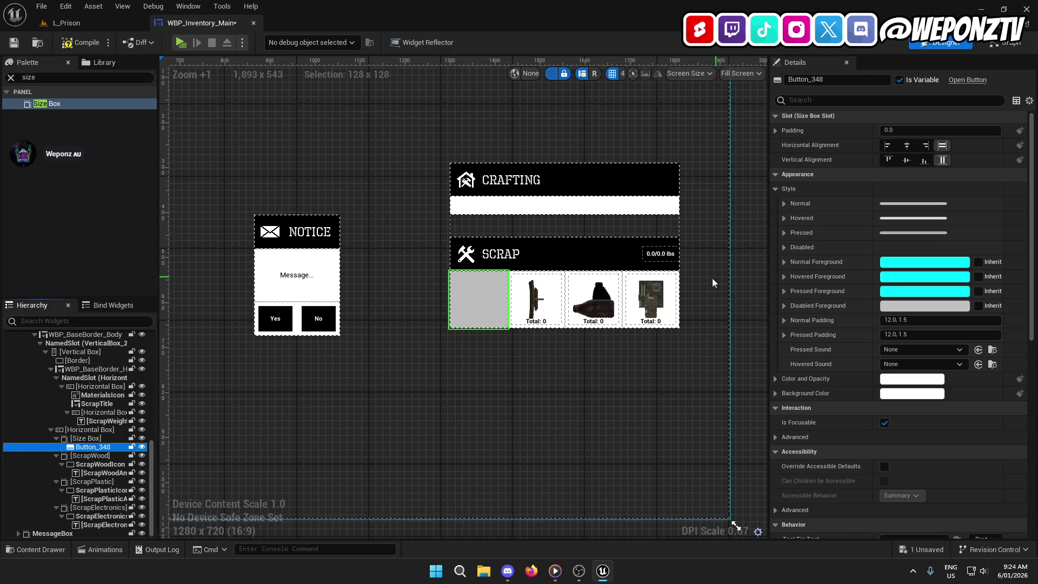
left_click(785, 204)
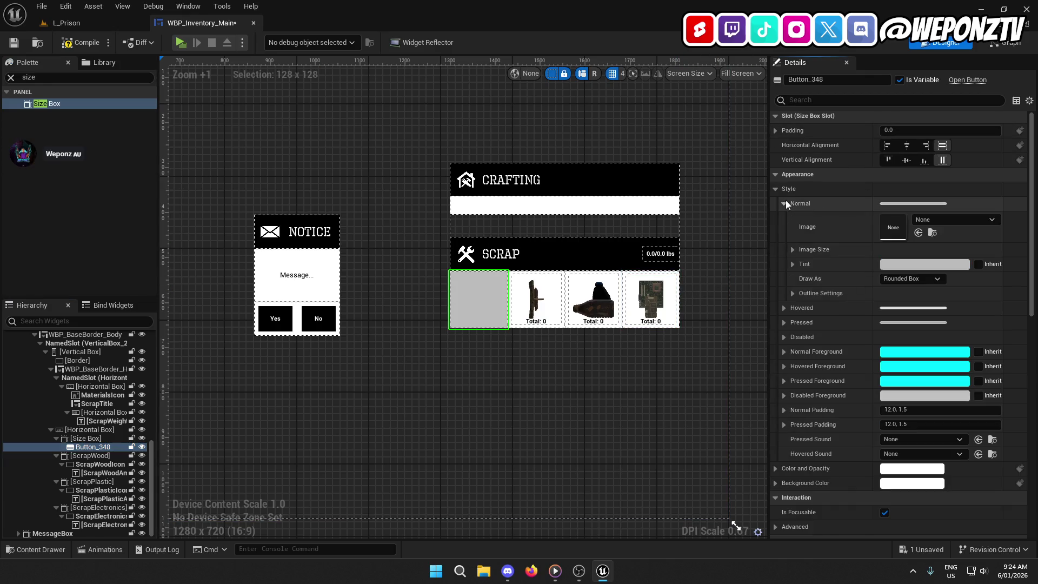
left_click(934, 220)
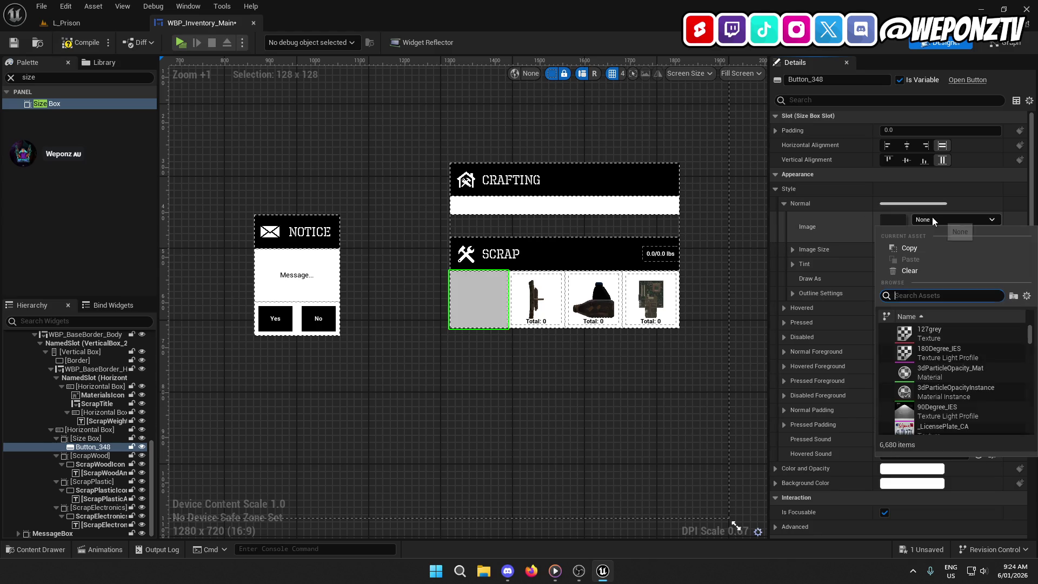
type("scrap")
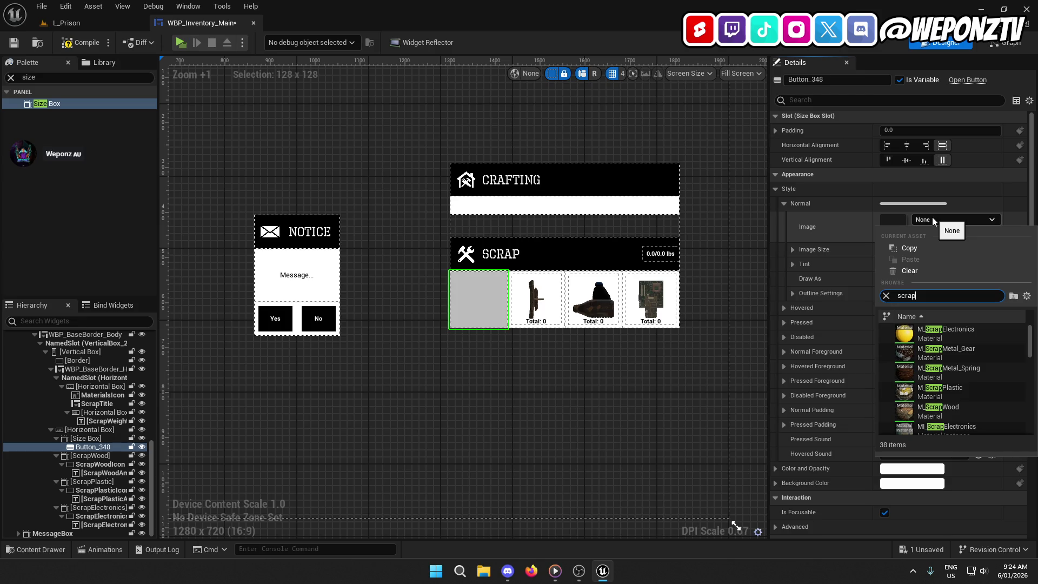
type("m")
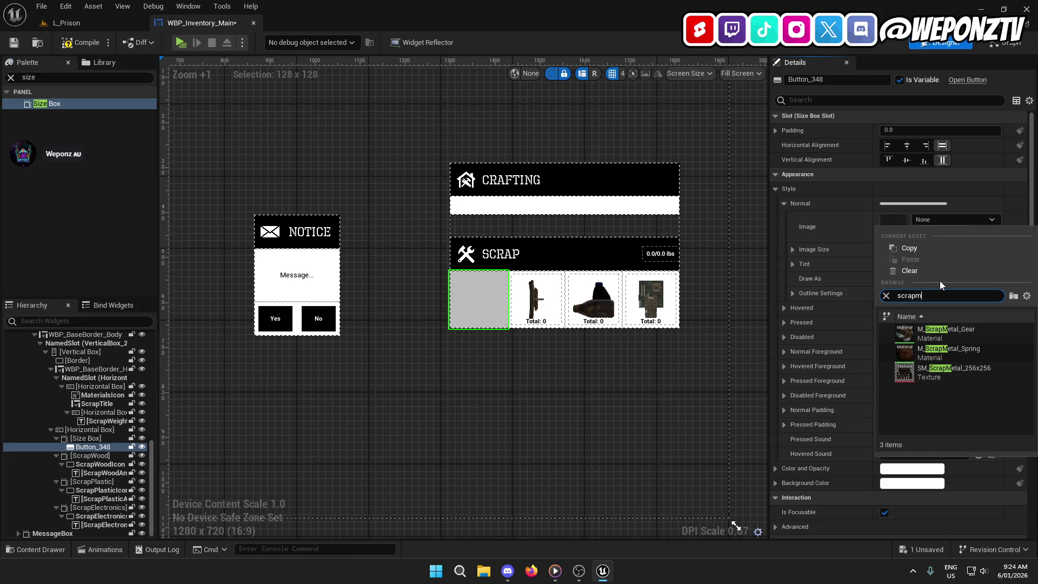
left_click(953, 371)
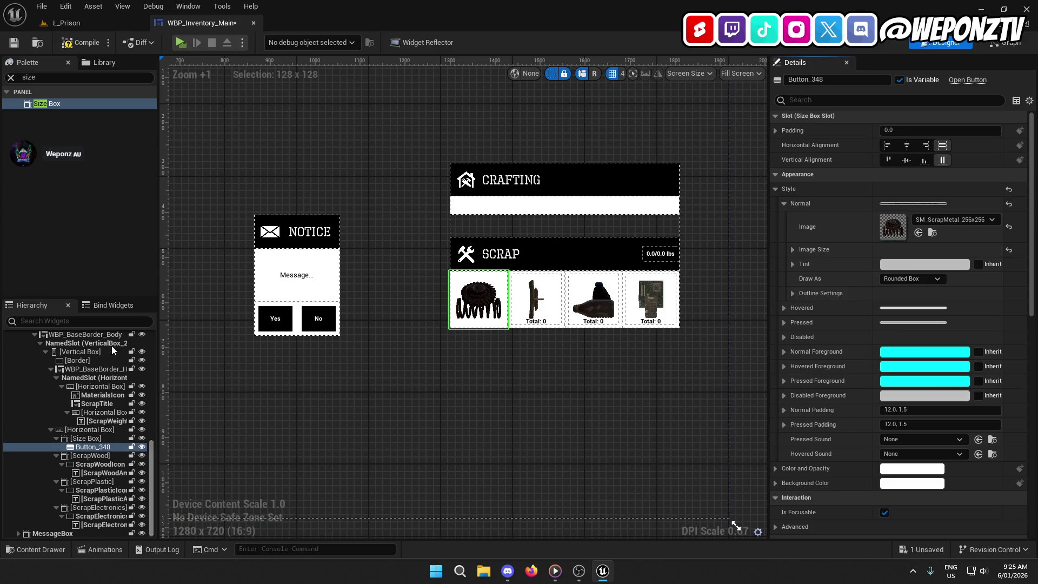
left_click(82, 77)
type("vert")
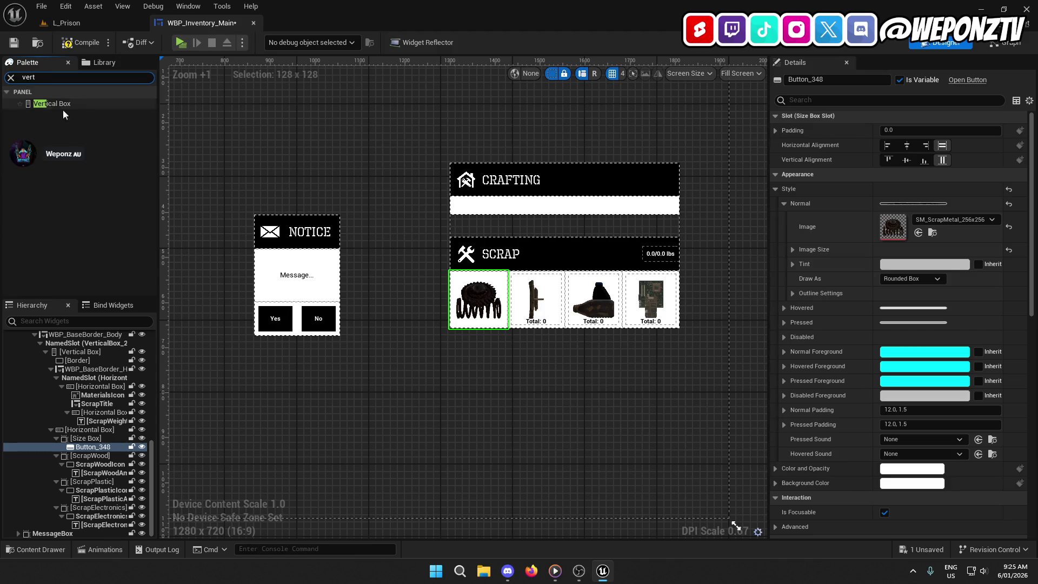
- Cut Button_348 out of the first size box, leaving it empty
left_click_drag(78, 106, 96, 449)
right_click(96, 449)
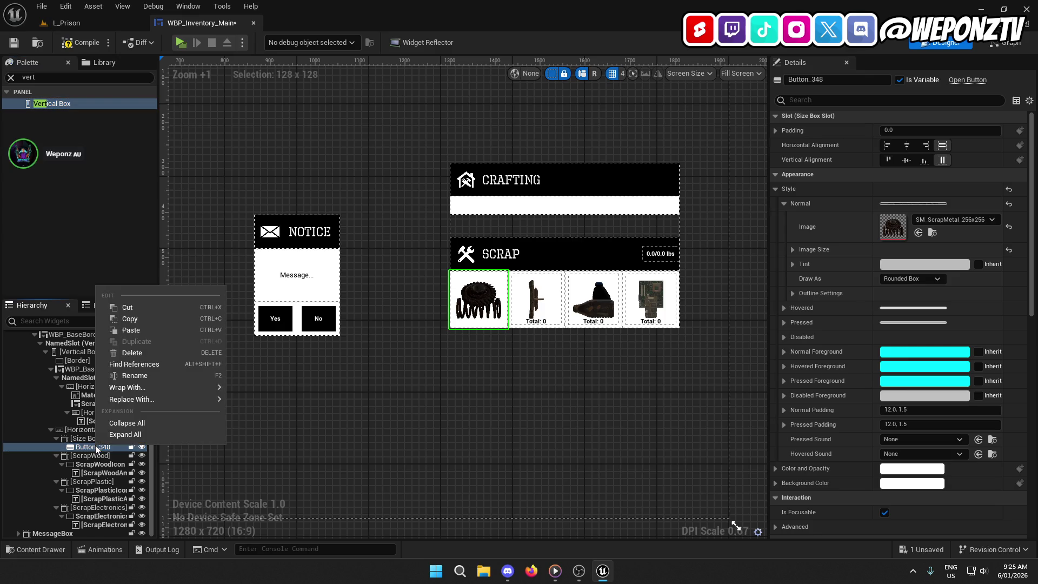
left_click(128, 310)
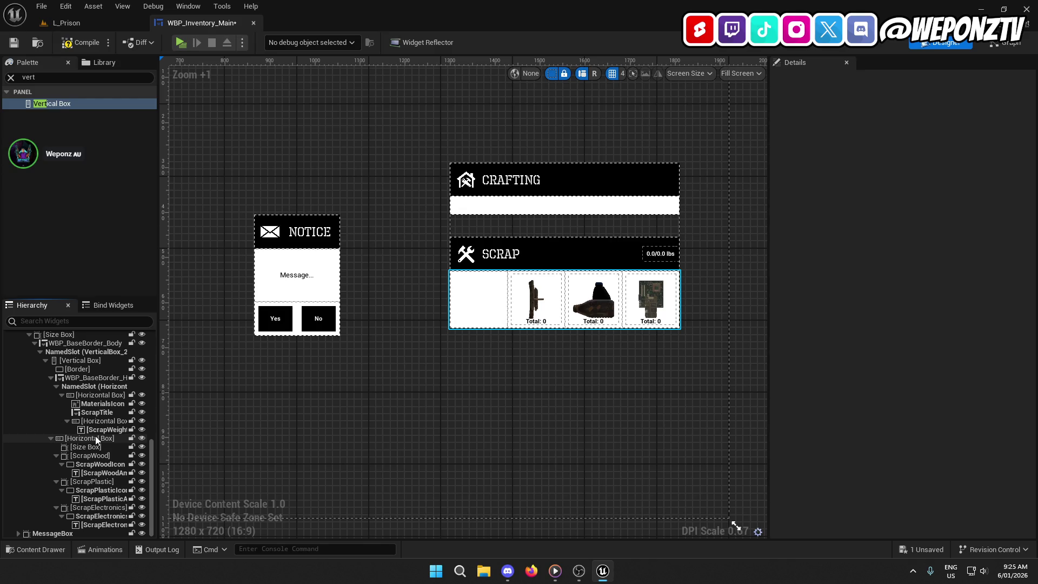
left_click(95, 439)
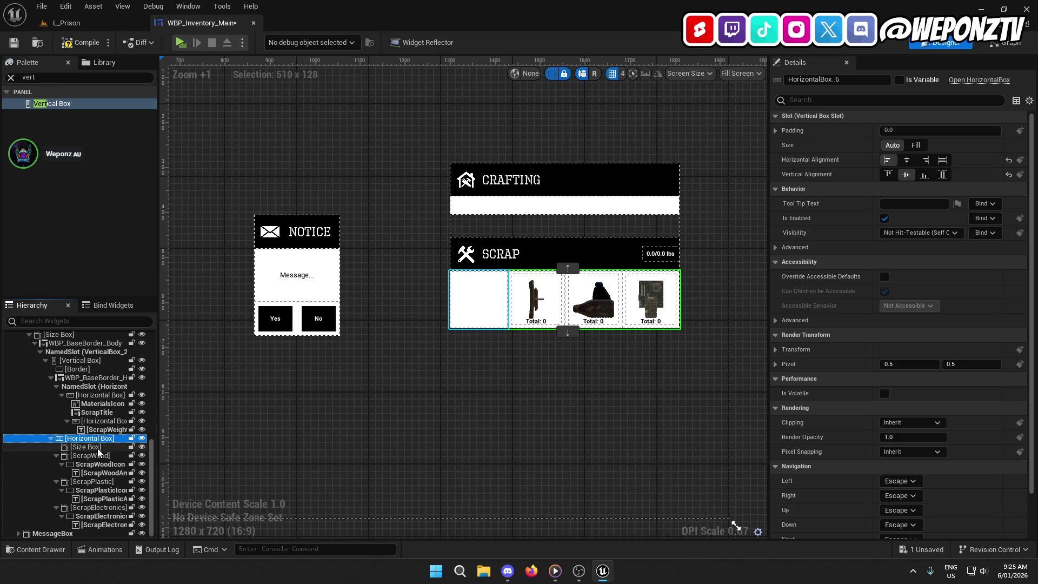
left_click(90, 447)
- Add a Vertical Box to the size box, paste Button_348 in set to Fill, and add a Text block below
mouse_move(52, 97)
left_mouse_down()
mouse_move(87, 456)
mouse_move(80, 449)
left_mouse_up()
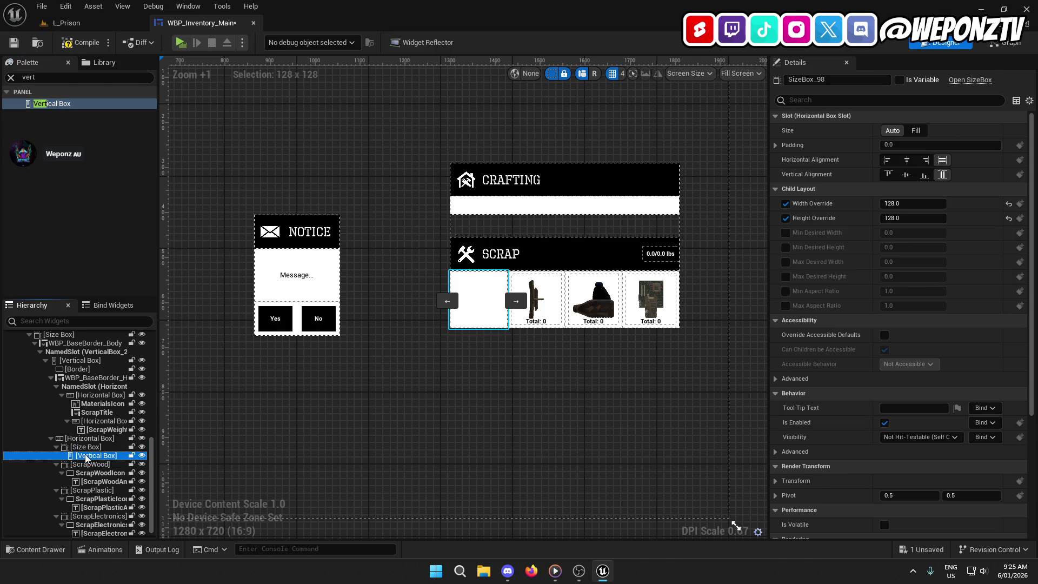
right_click(86, 457)
left_click(142, 339)
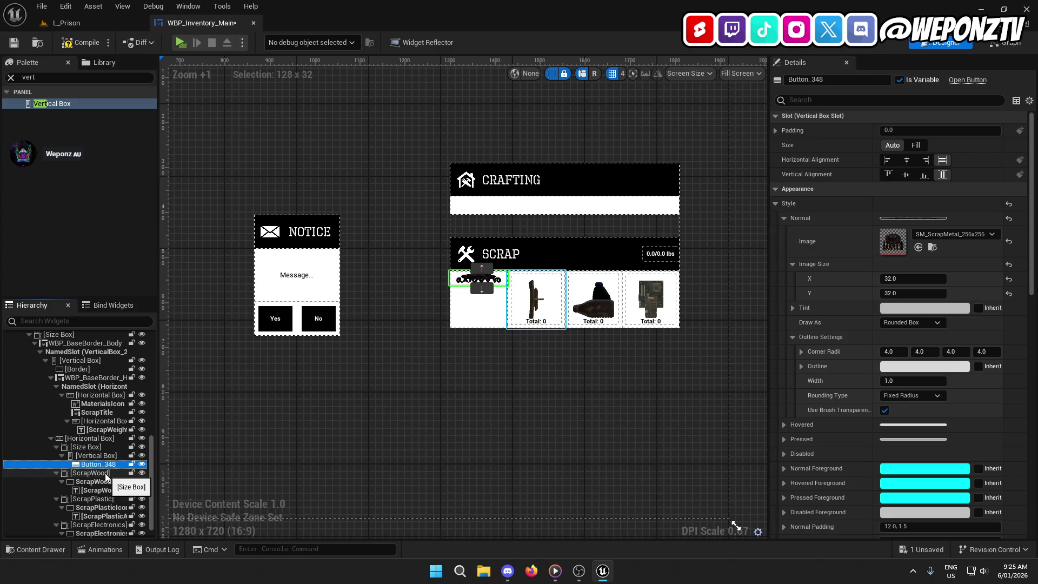
left_click(916, 145)
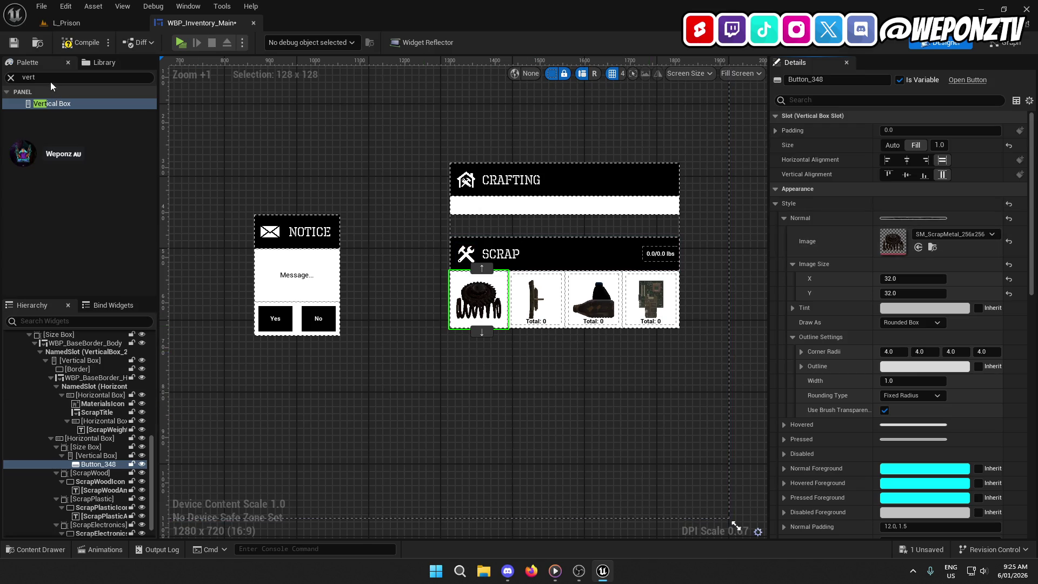
type("tex")
mouse_move(40, 115)
left_mouse_down()
mouse_move(105, 438)
mouse_move(97, 456)
left_mouse_up()
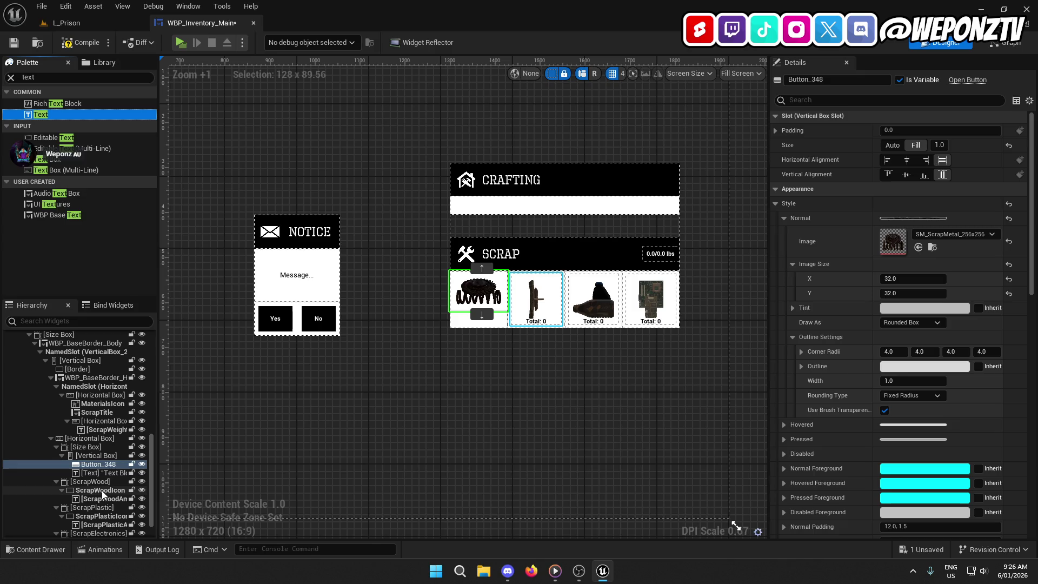
- Set the new text block's colour to black
left_click(103, 474)
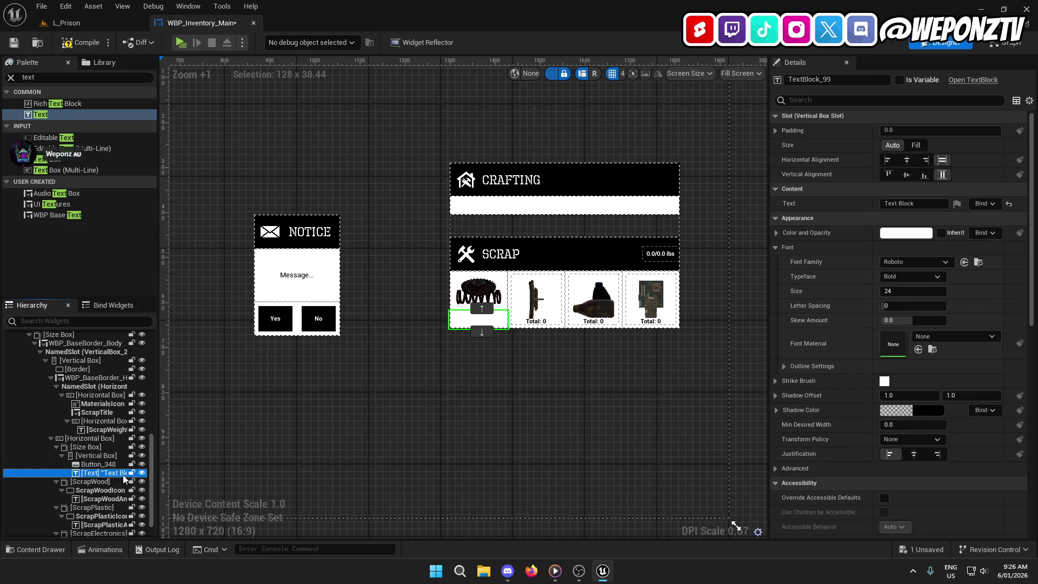
mouse_move(290, 412)
left_mouse_down()
mouse_move(706, 348)
mouse_move(387, 385)
mouse_move(273, 371)
left_mouse_up()
scroll(463, 290, "up", 9)
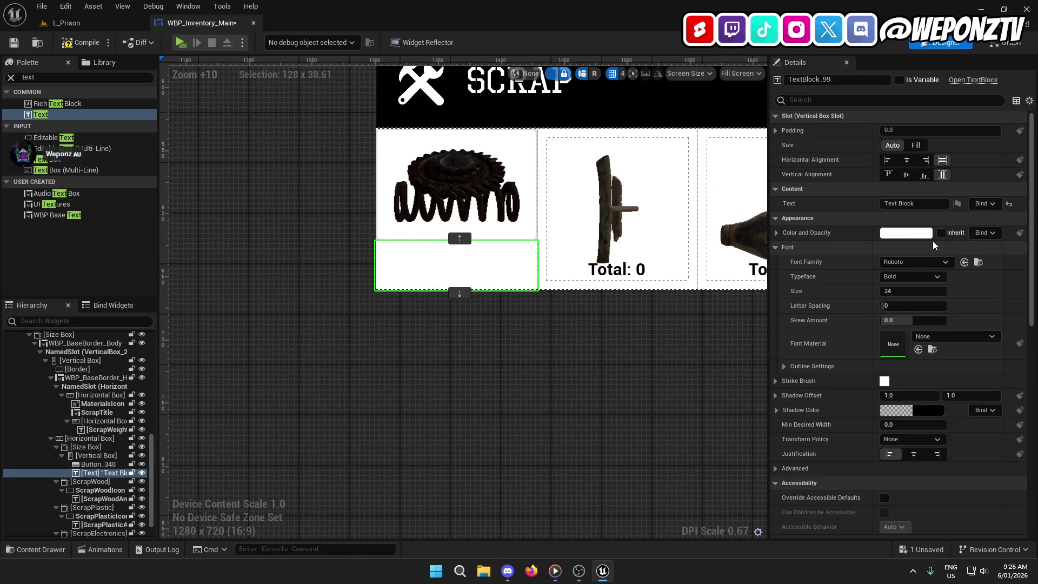
left_click(906, 232)
left_click_drag(819, 330, 848, 486)
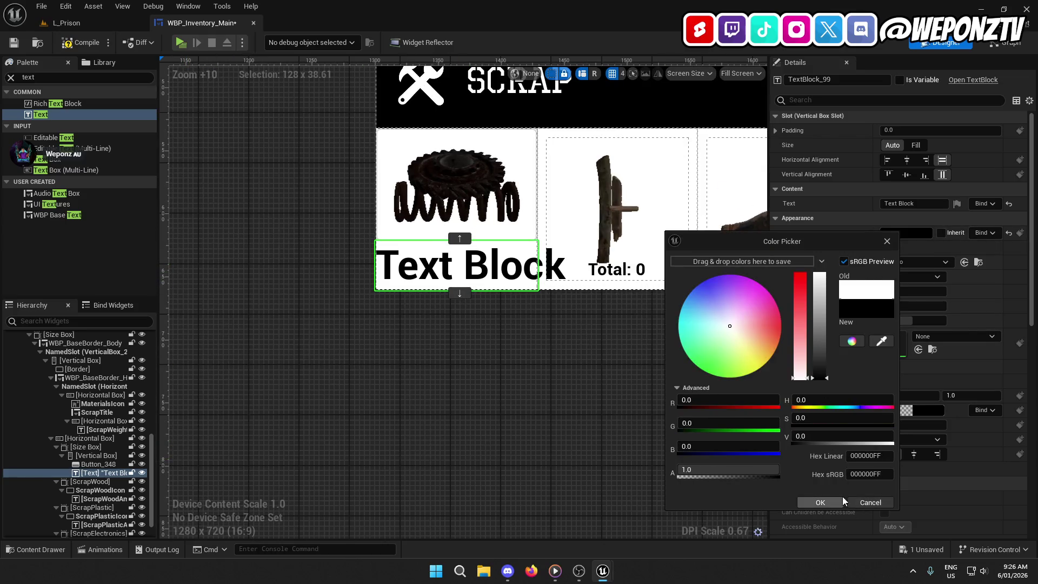
left_click(821, 502)
- Give the label font size 12, text 'Total: 0', and centre horizontal alignment
left_click(912, 291)
type("12")
key("Return")
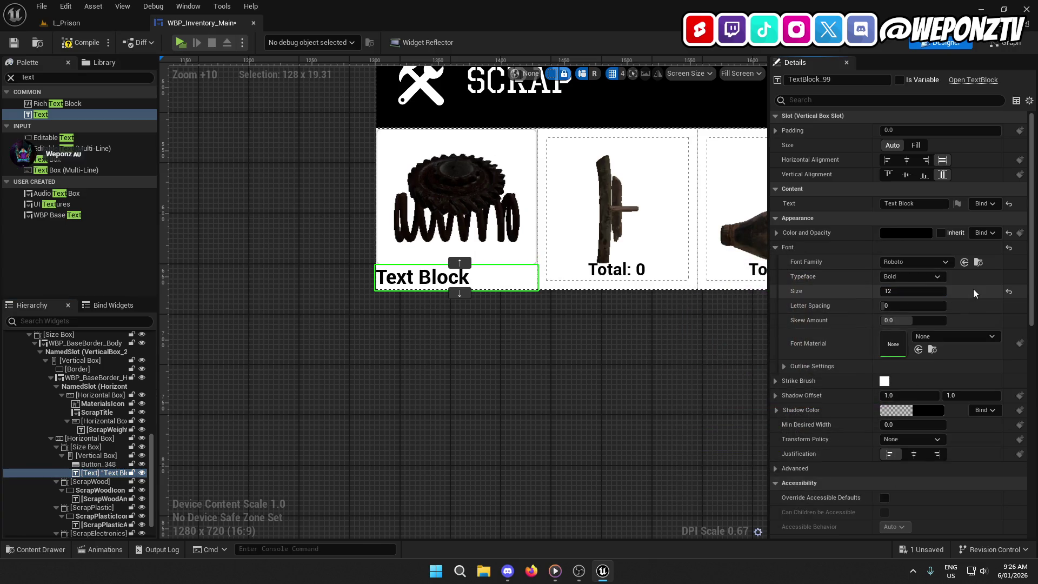
left_click(897, 292)
left_click(914, 204)
type("Total:")
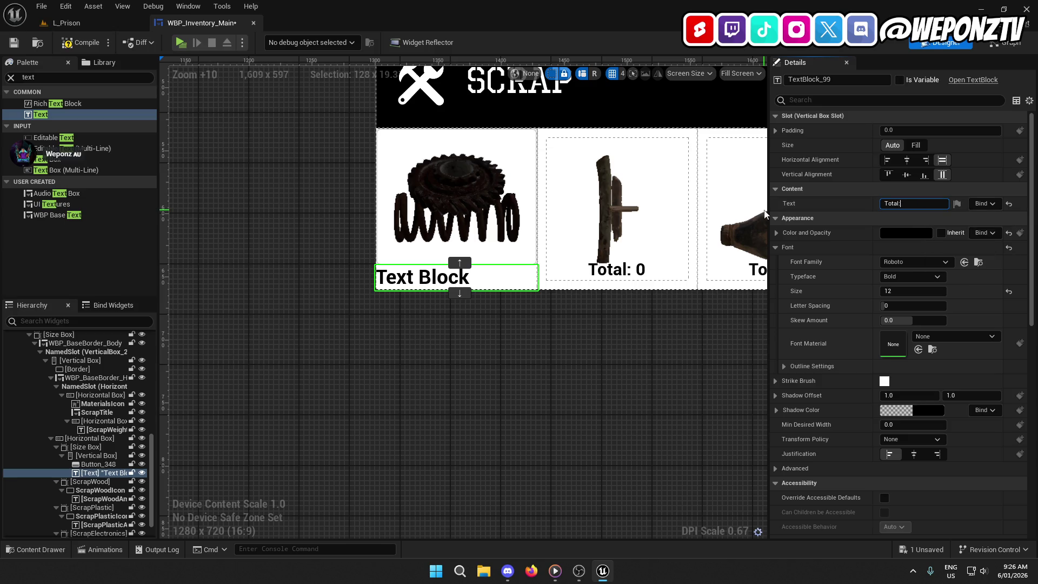
type("0")
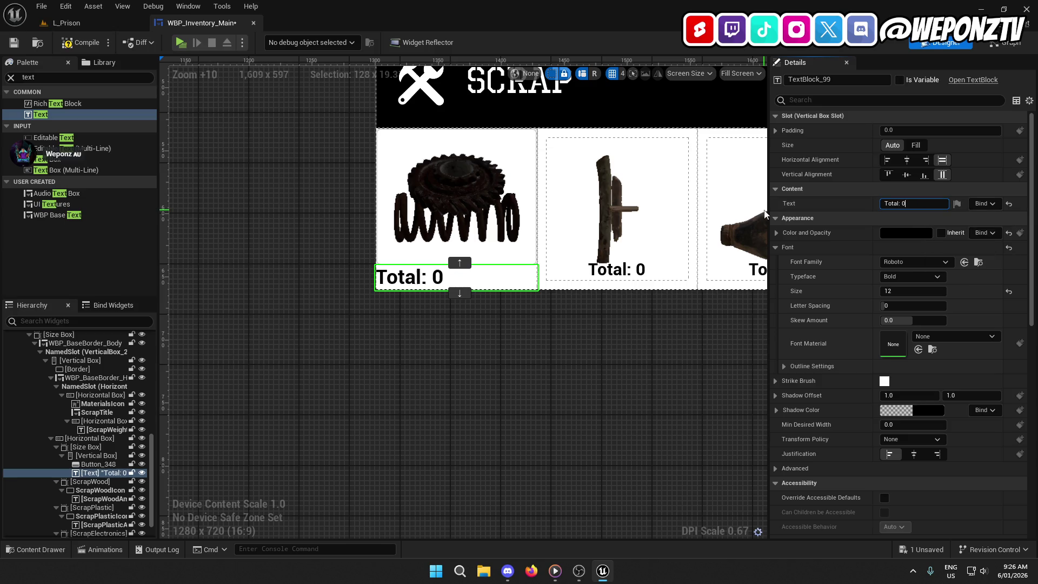
left_click(907, 160)
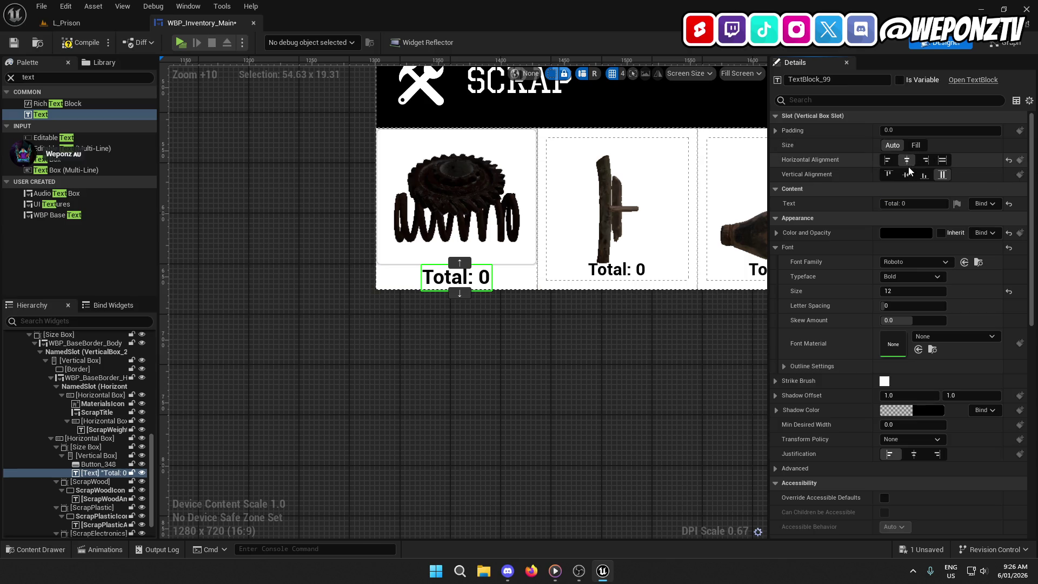
left_click(425, 201)
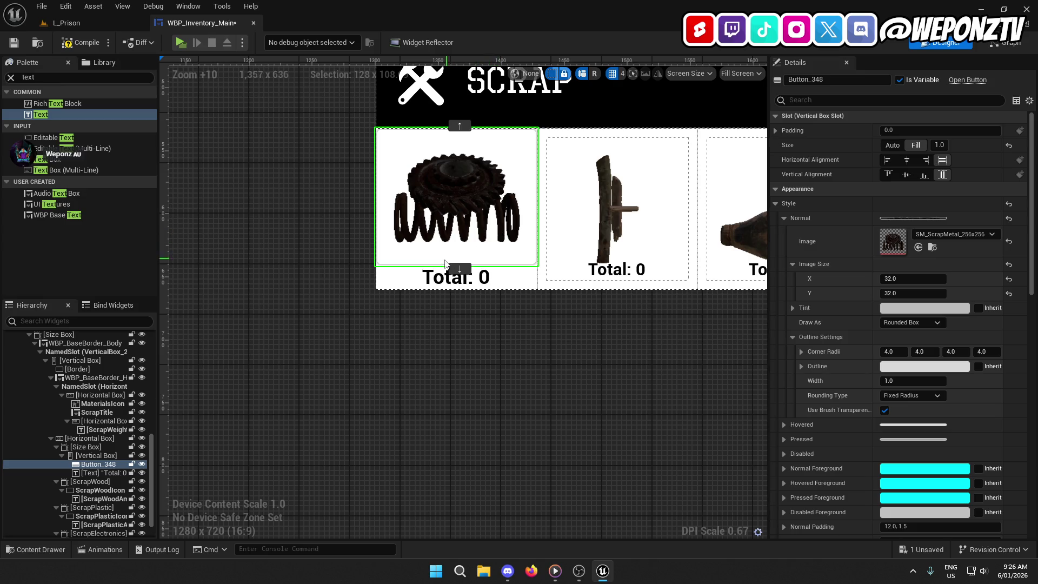
- Try a 148 height override on the first scrap slot, then undo back to 128
left_click(86, 446)
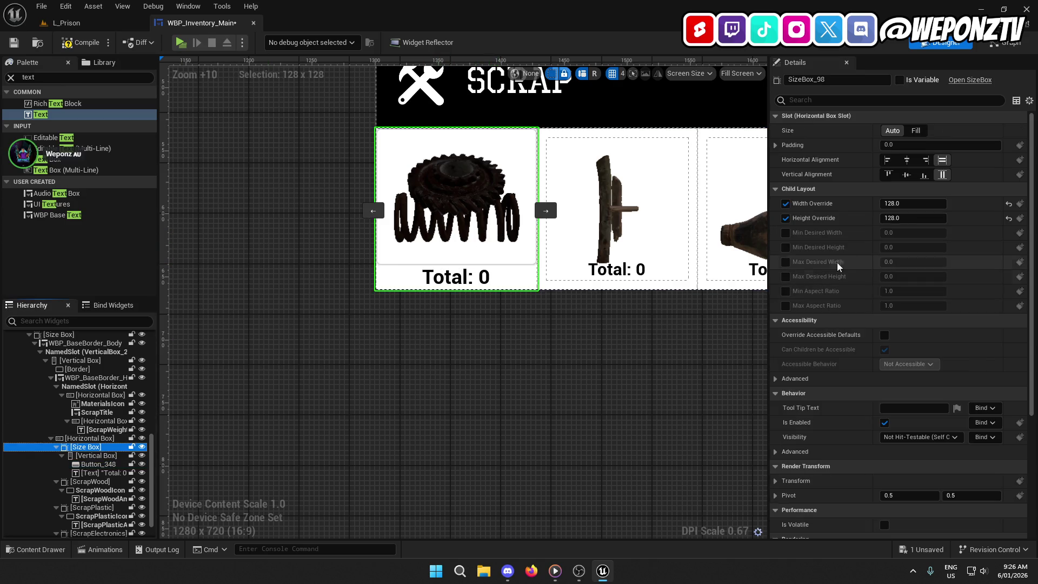
left_click(893, 220)
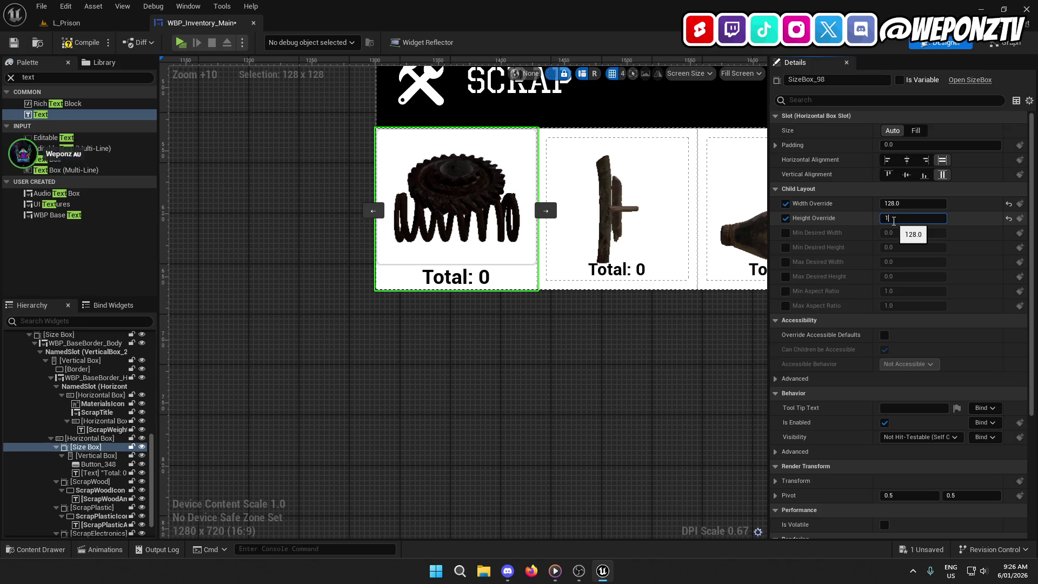
type("48")
key("Return")
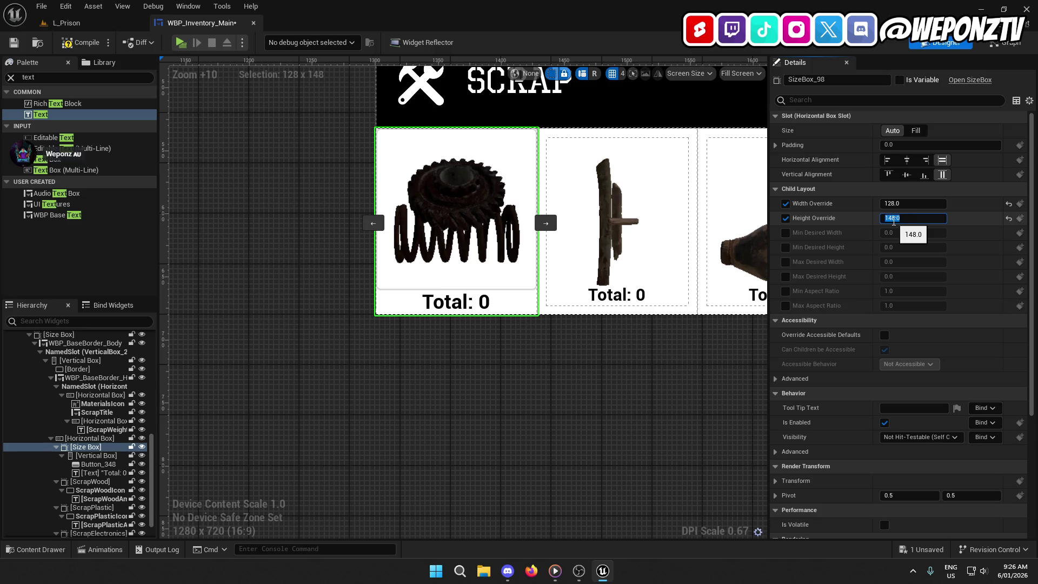
scroll(628, 317, "down", 10)
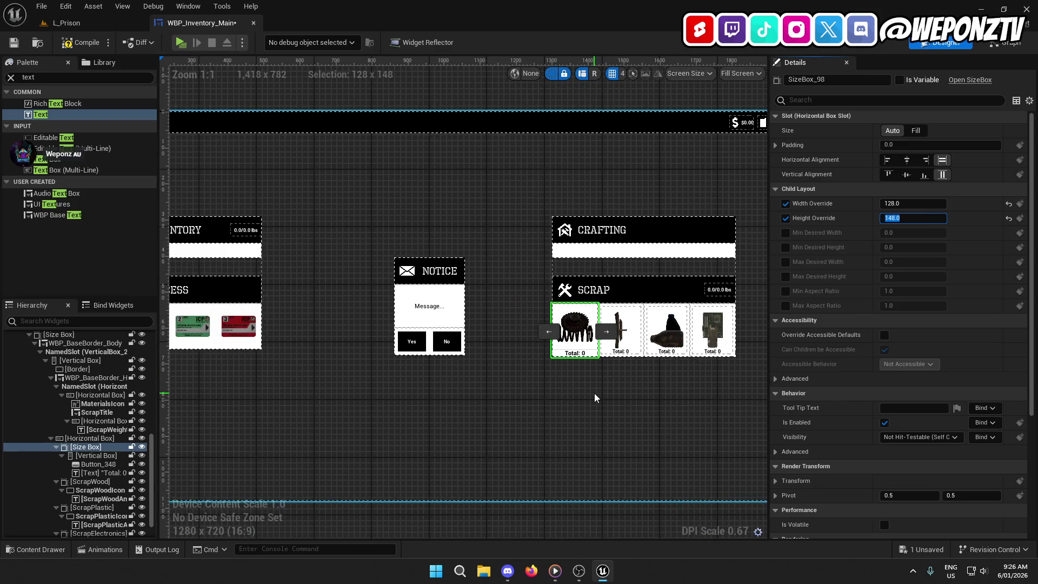
left_click(575, 395)
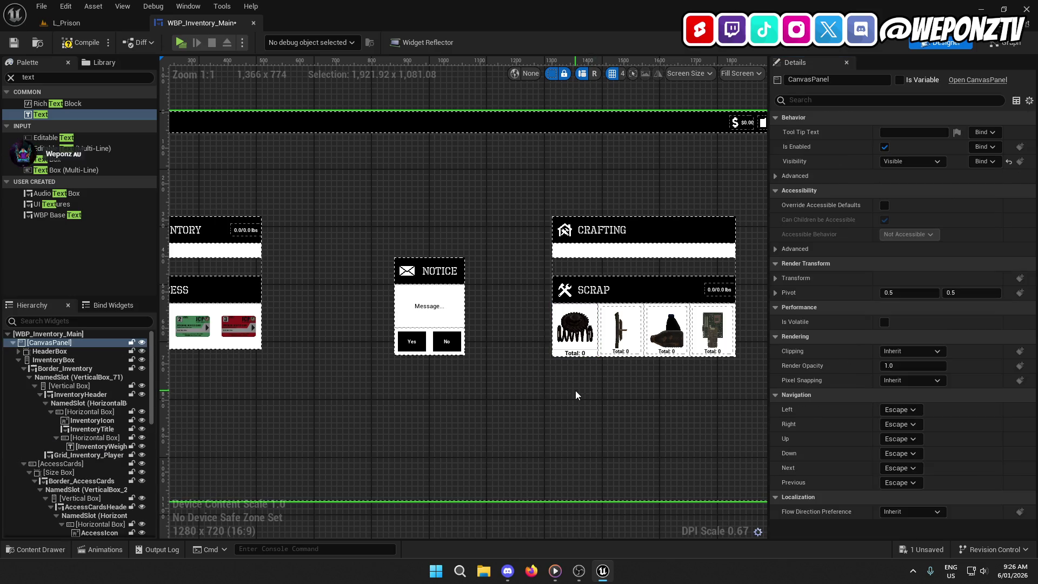
key("ctrl+z")
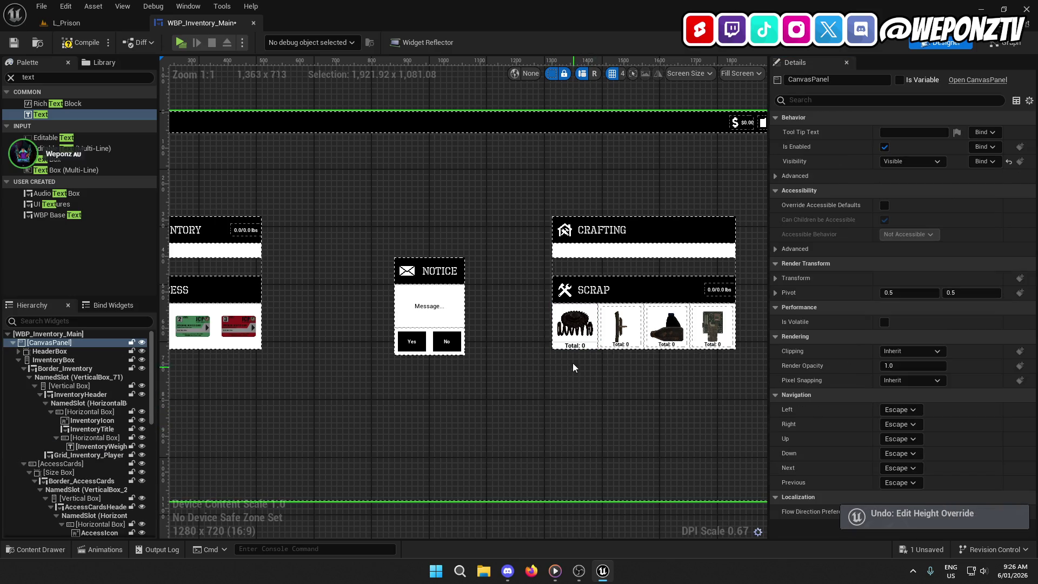
scroll(573, 368, "up", 5)
- Reframe the canvas on the scrap panel and inspect the first slot's gear button
left_click(481, 281)
left_click_drag(545, 365, 469, 357)
left_click(403, 381)
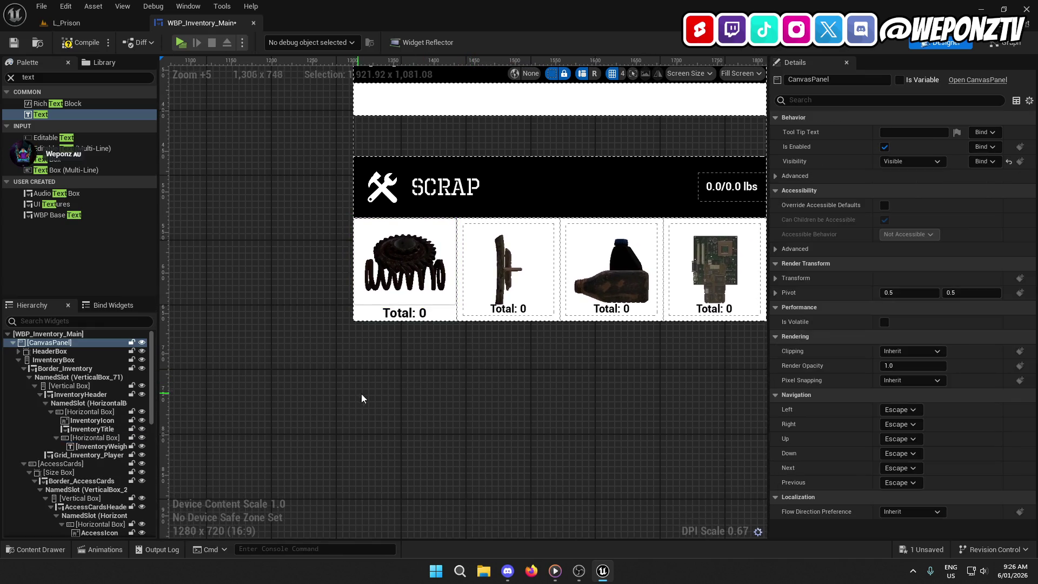
left_click_drag(394, 364, 446, 336)
scroll(64, 415, "down", 10)
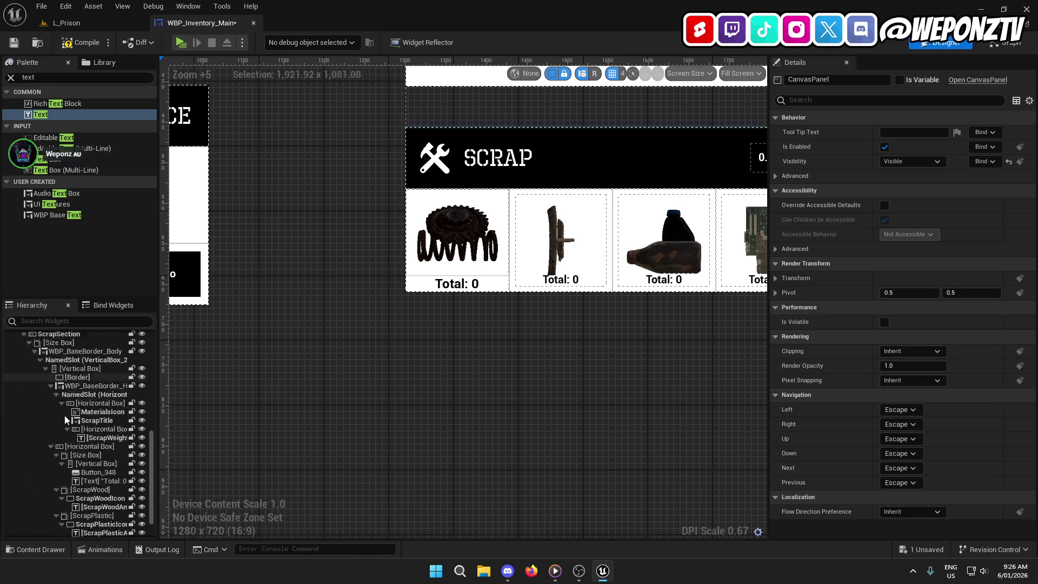
scroll(65, 419, "up", 8)
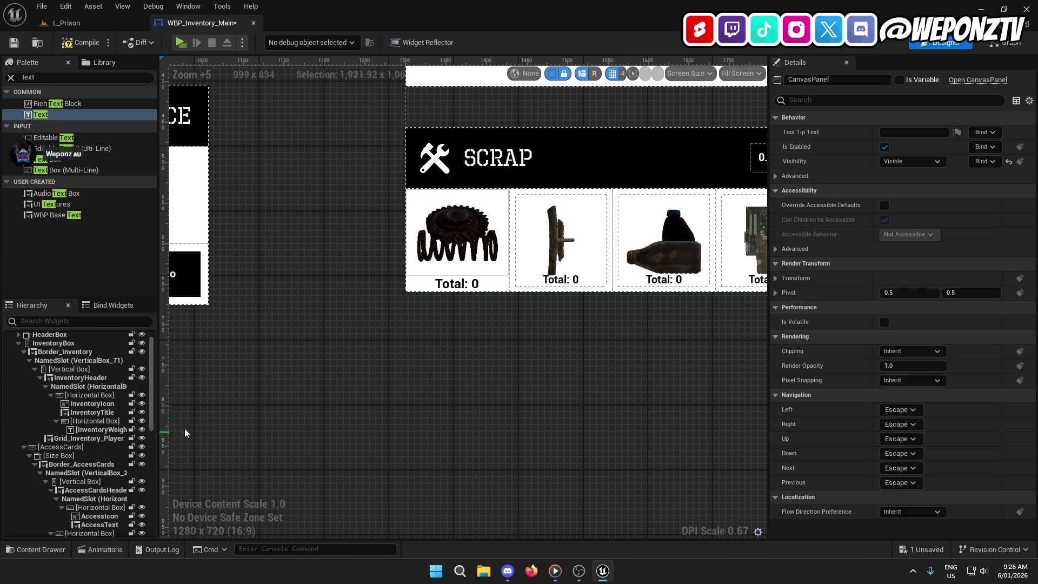
left_click(461, 221)
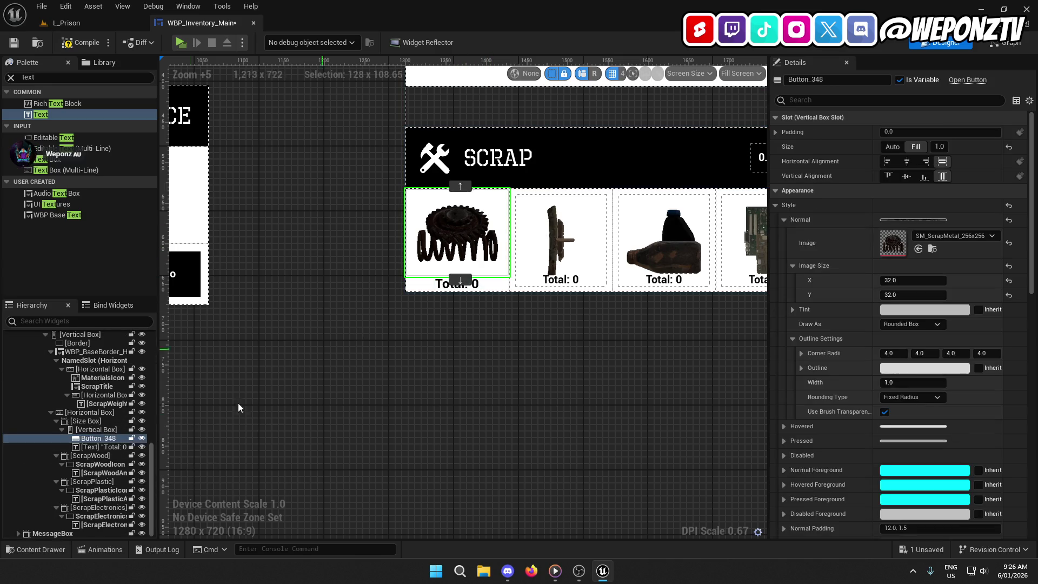
- Collapse the first slot, ScrapWood, ScrapPlastic and ScrapElectronics in the Hierarchy
left_click(86, 422)
left_click(57, 422)
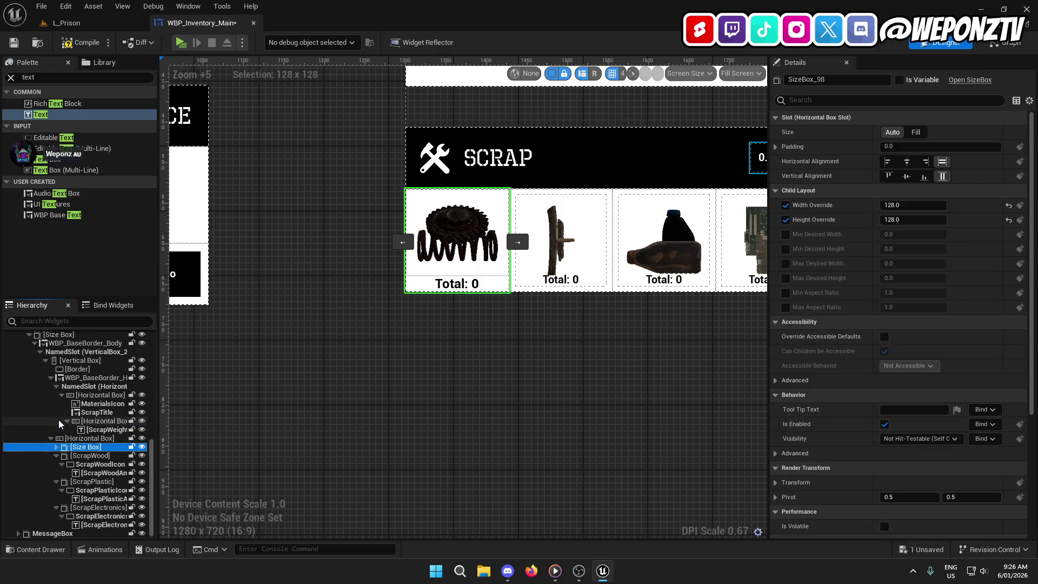
left_click(61, 457)
left_click(56, 456)
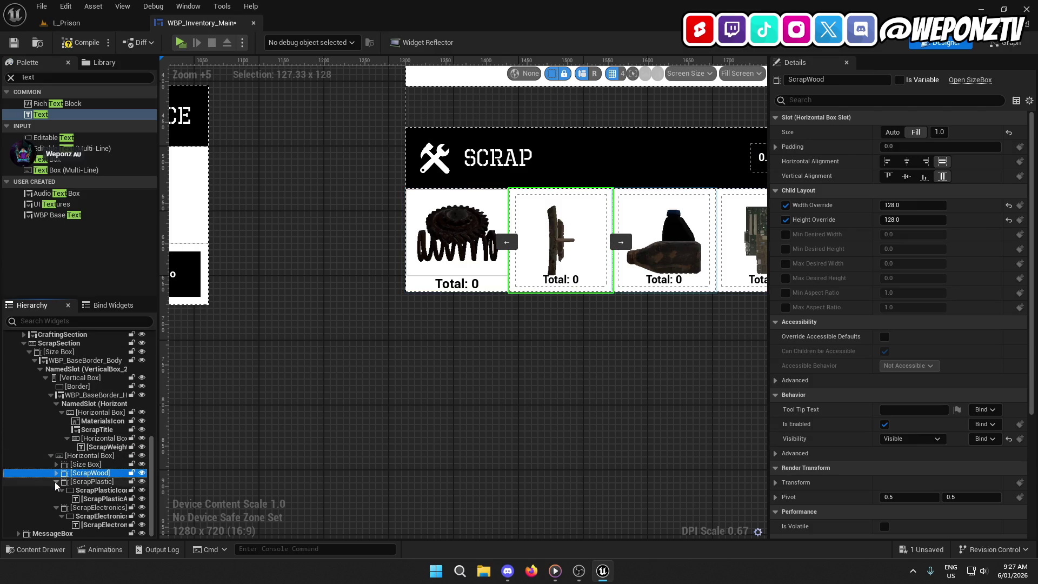
left_click(56, 481)
left_click(57, 507)
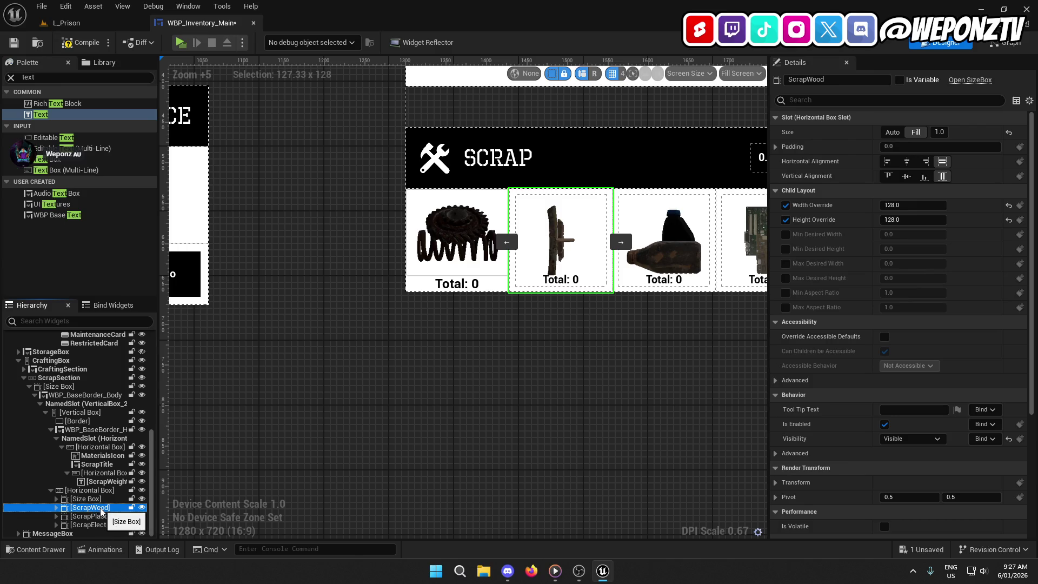
- Delete the ScrapWood and ScrapPlastic slots and rename the remaining size box ScrapMetal
key("Delete")
left_click(96, 515)
key("Delete")
key("Delete")
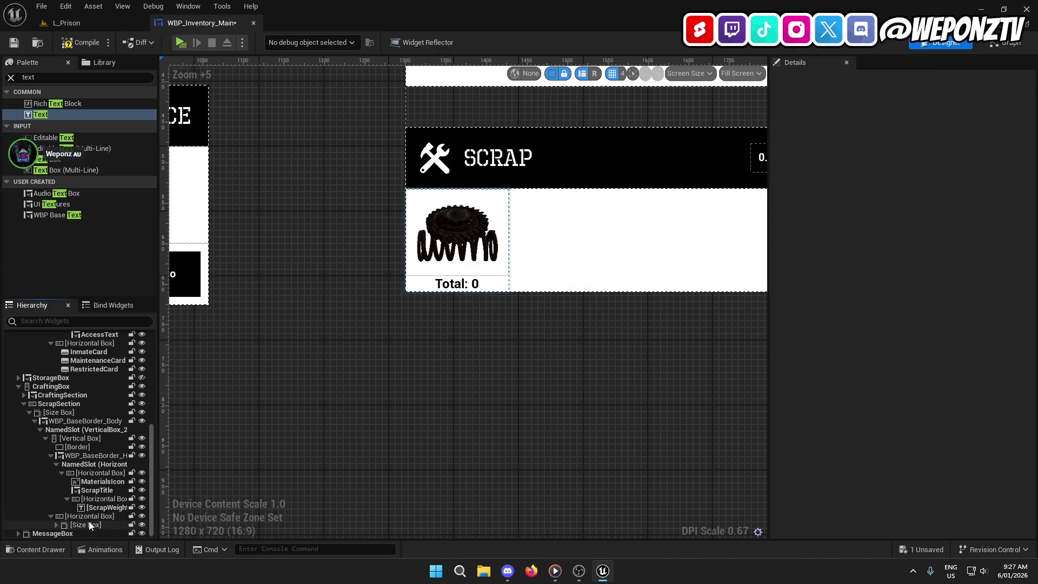
left_click(84, 525)
double_click(84, 526)
type("ScrapMetal")
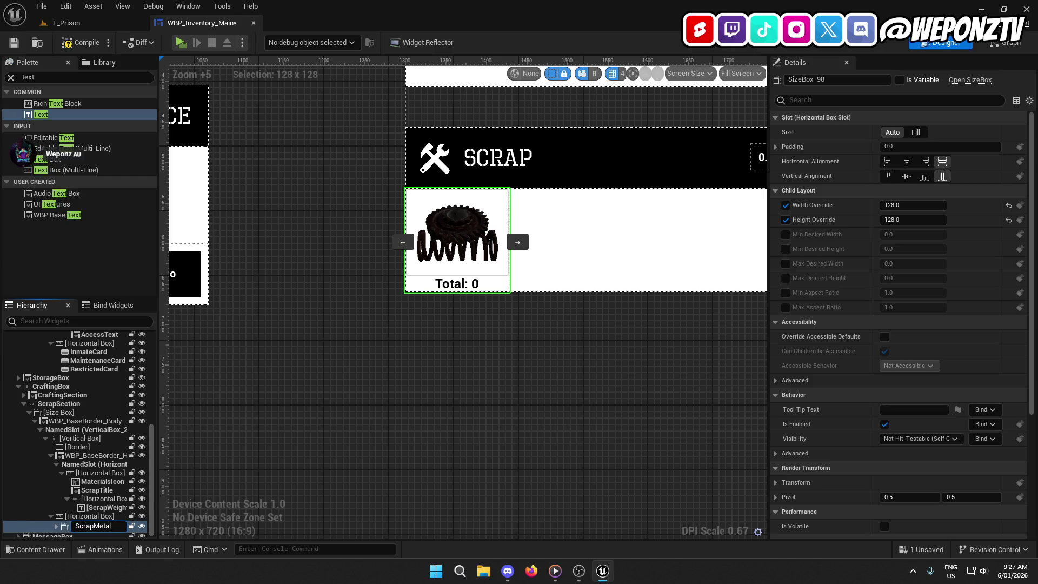
key("Return")
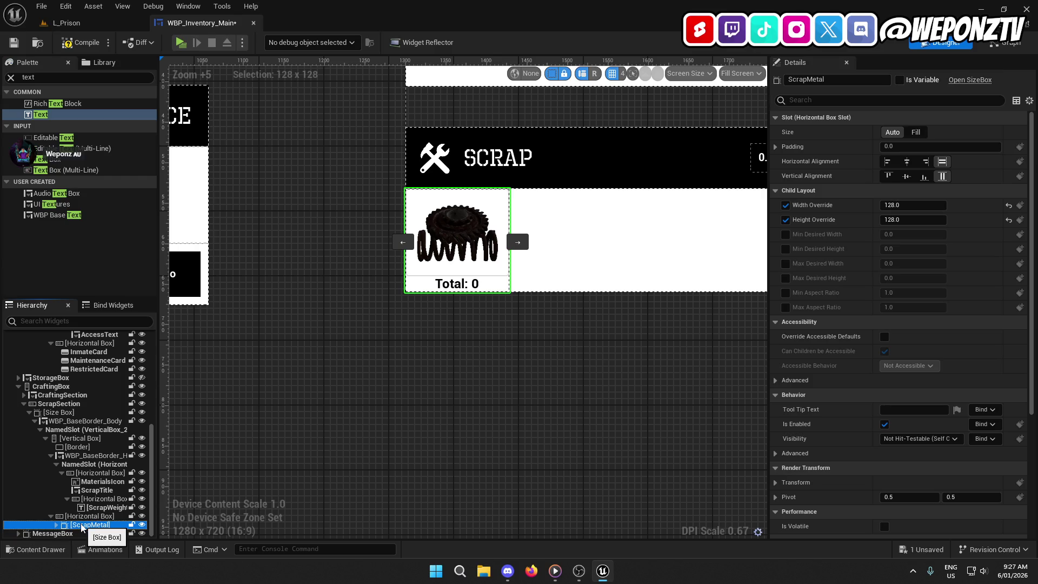
- Rename the 'Total: 0' text block inside ScrapMetal to ScrapMetalText
left_click(56, 525)
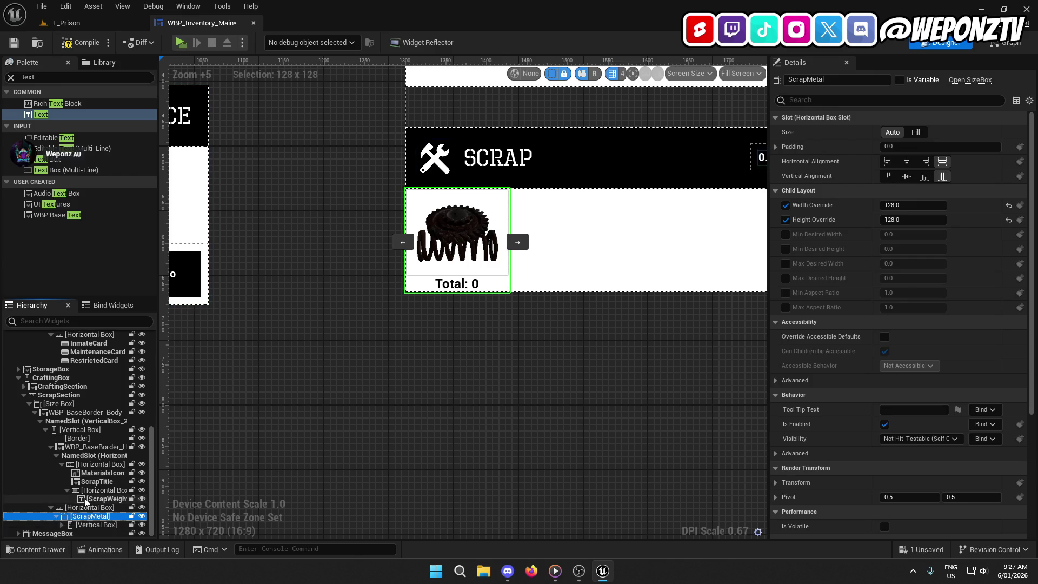
left_click(61, 516)
left_click(93, 516)
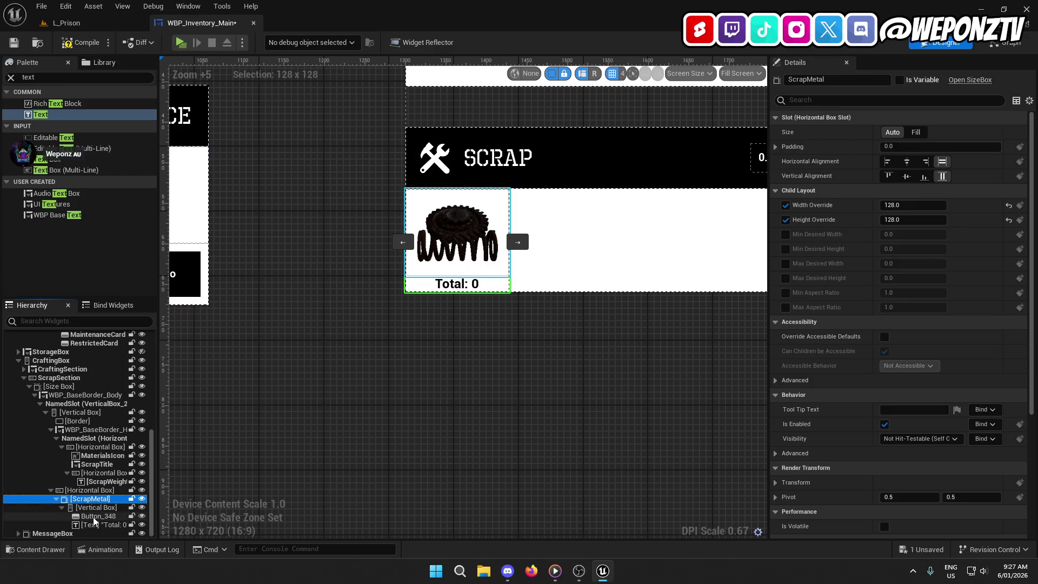
left_click(93, 518)
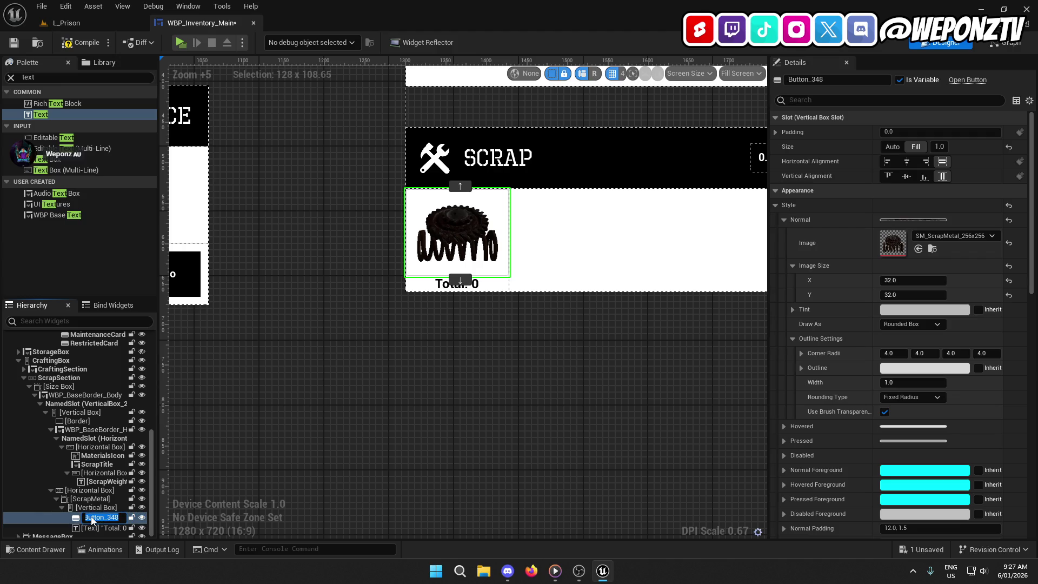
left_click(95, 529)
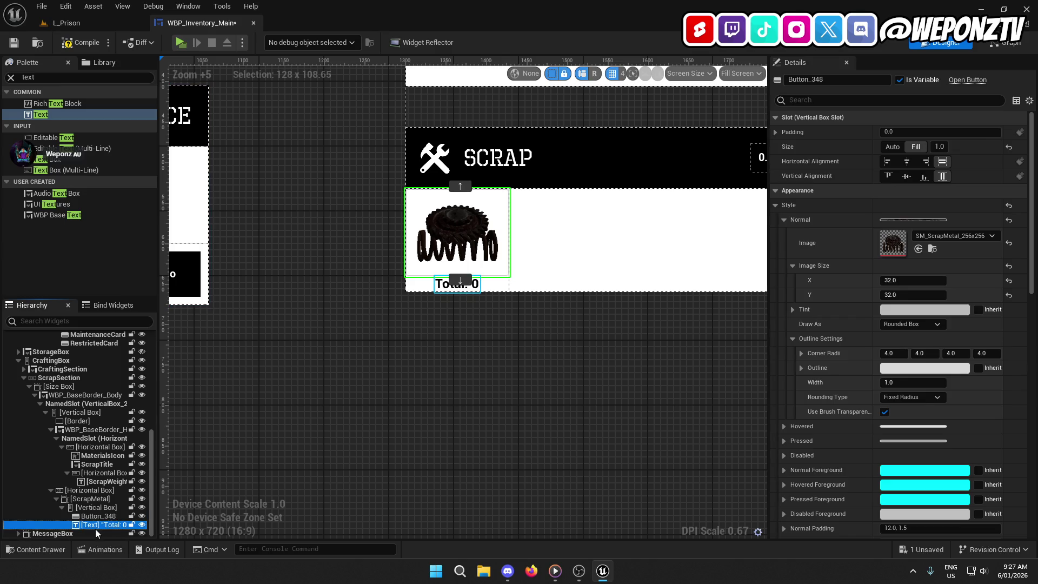
left_click(96, 526)
type("ScrapMet")
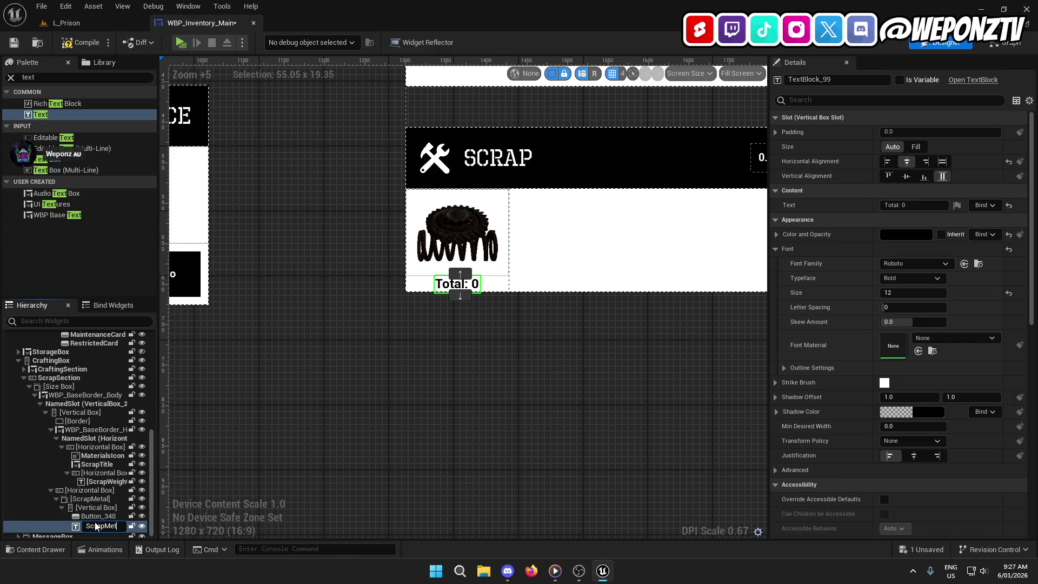
type("alText")
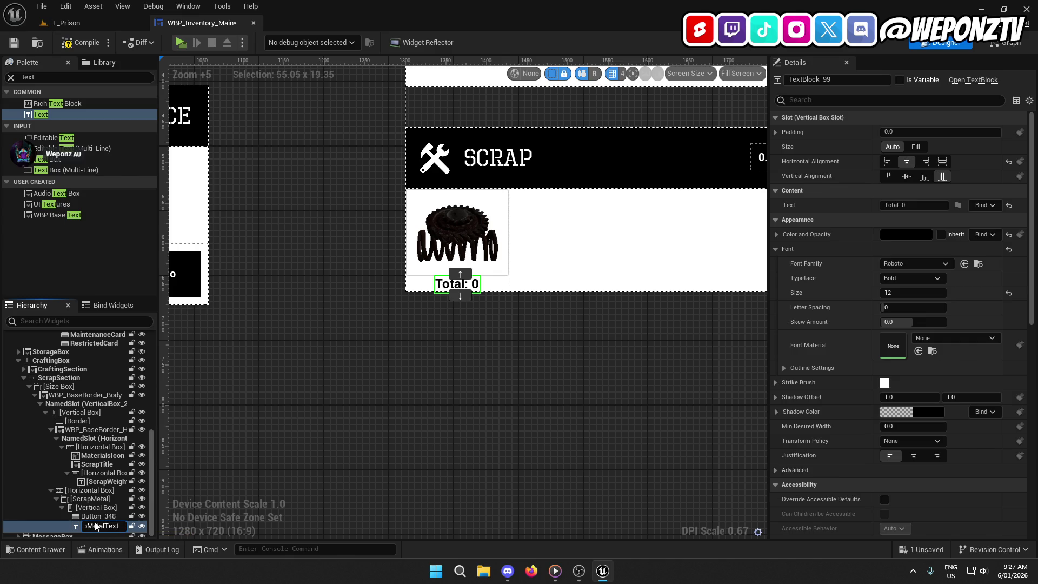
key("Return")
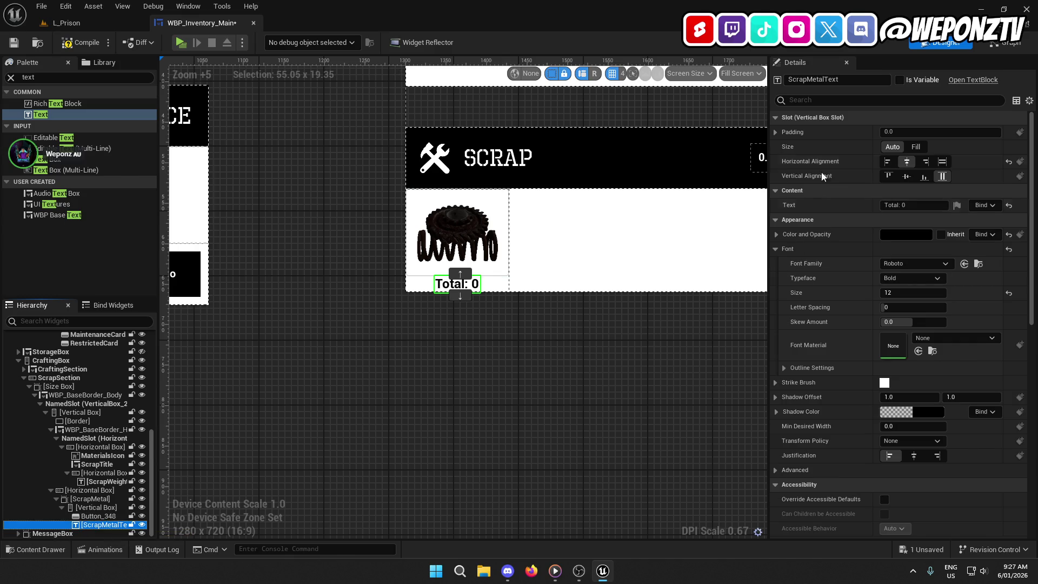
left_click(421, 367)
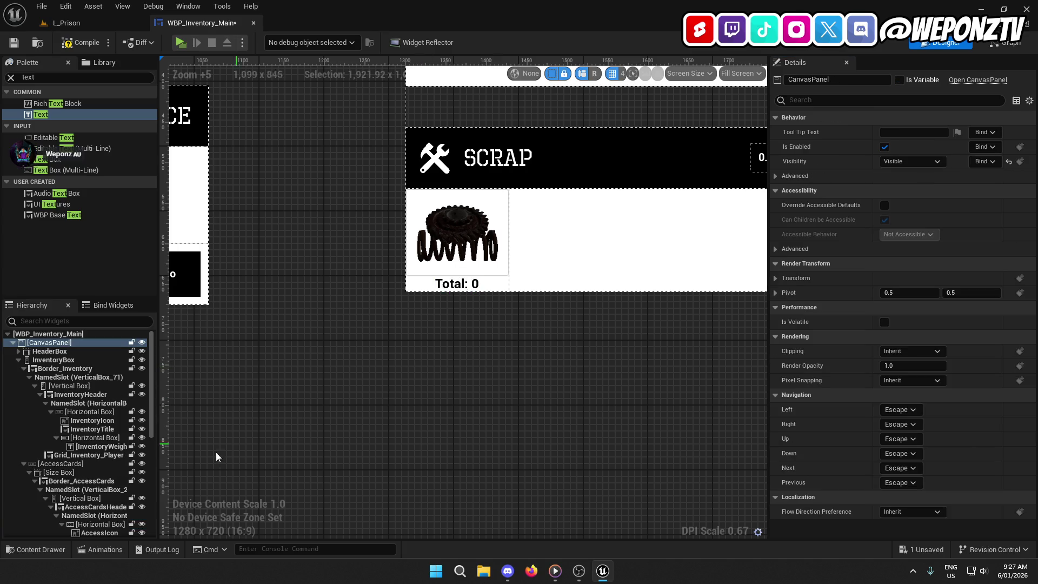
left_click(457, 236)
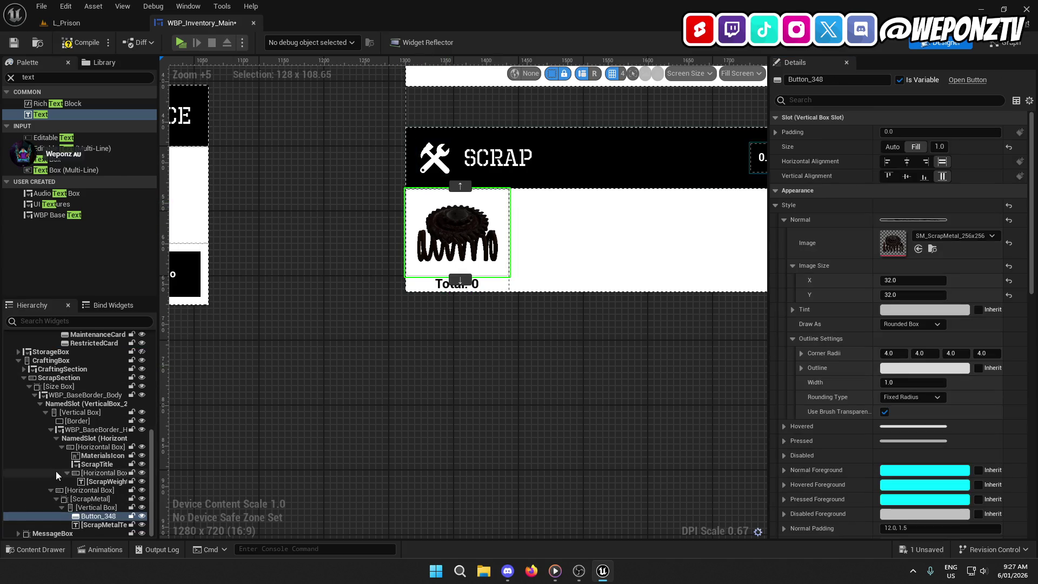
left_click(87, 499)
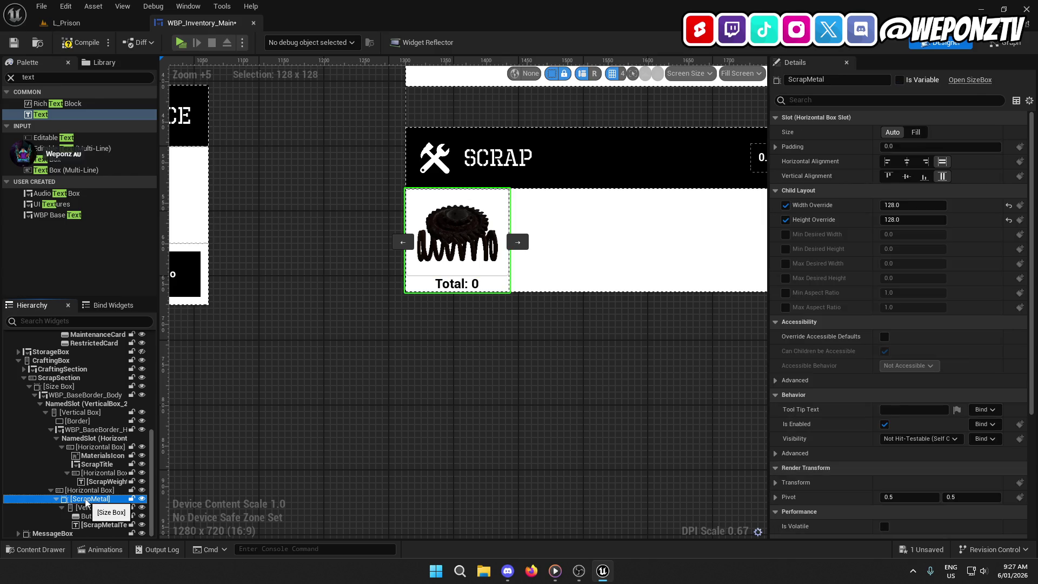
- Duplicate the ScrapMetal slot and name the copy ScrapWood
right_click(86, 500)
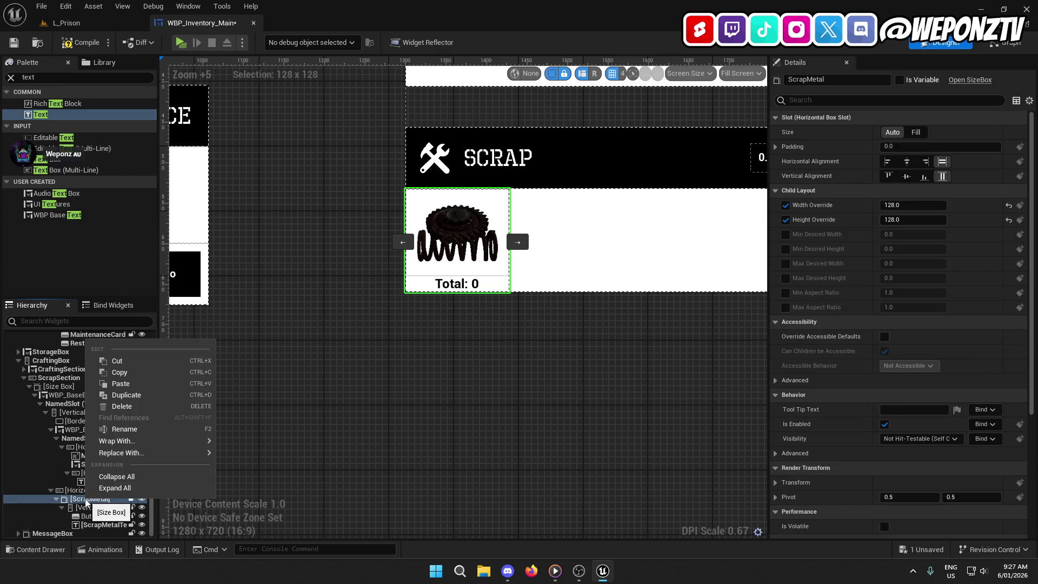
left_click(132, 395)
scroll(96, 503, "down", 2)
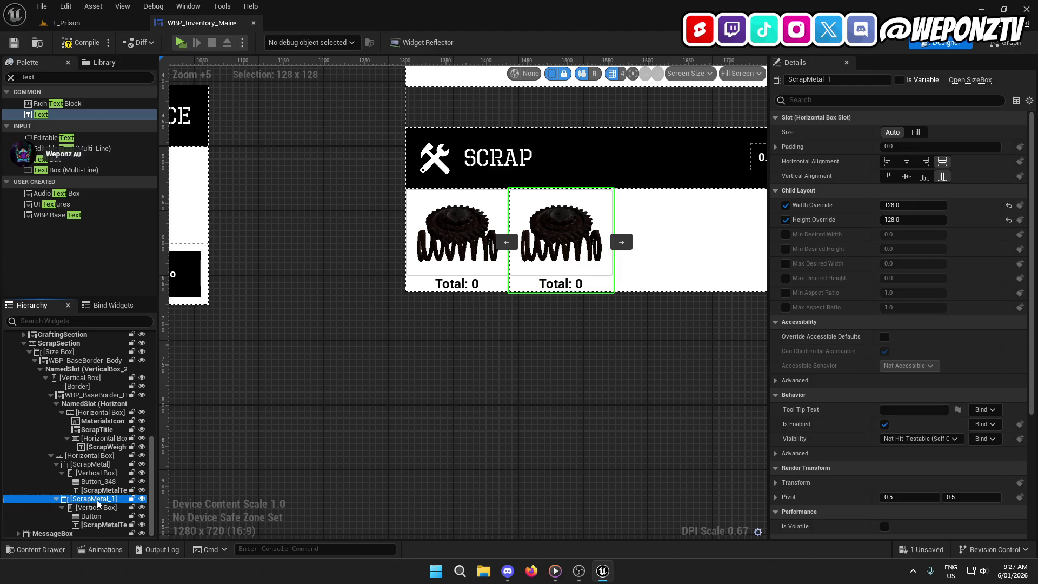
double_click(96, 501)
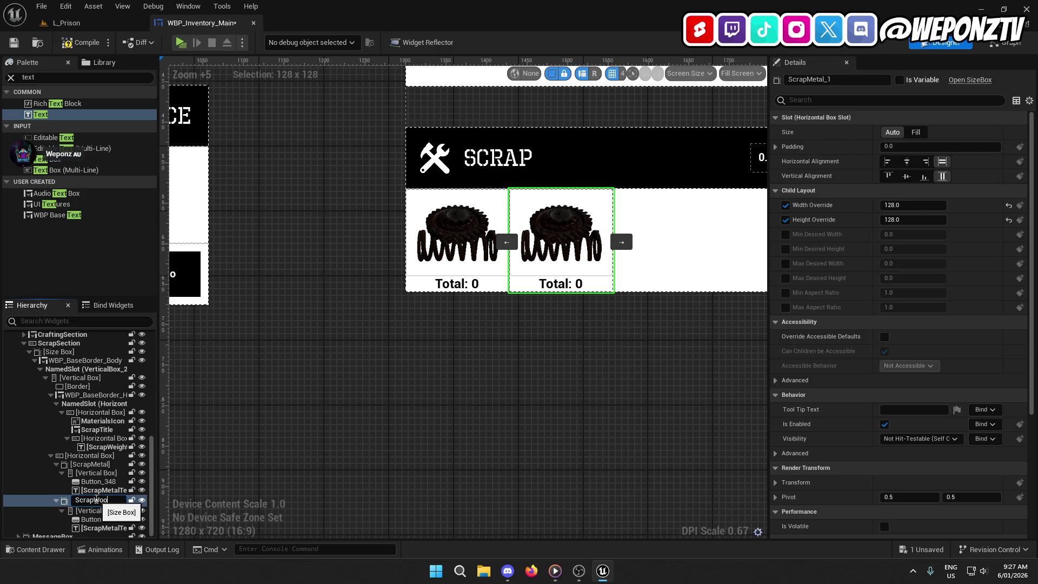
type("d")
key("Return")
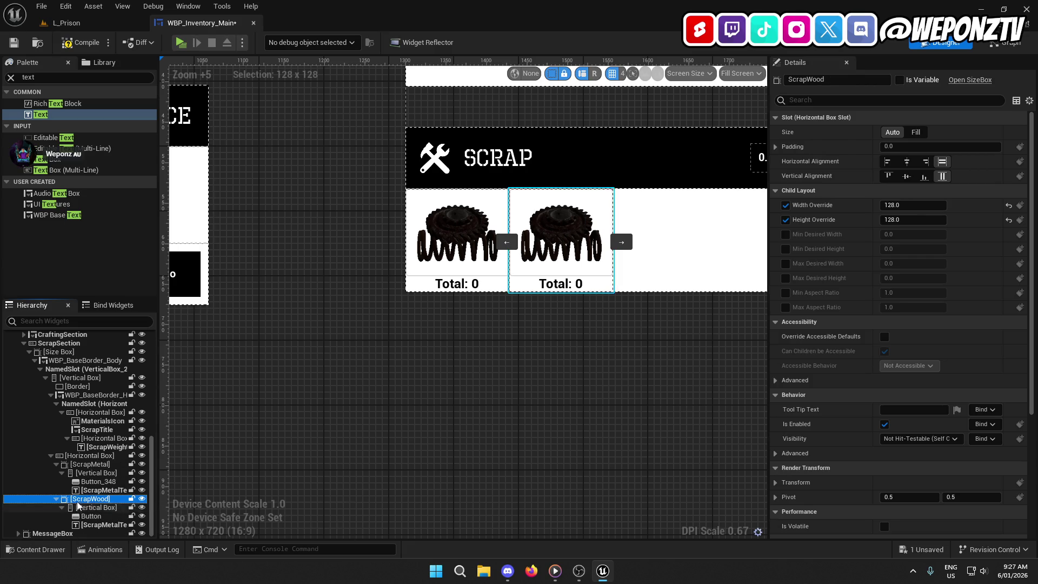
- Rename the label in the ScrapWood slot to ScrapWoodText
left_click(107, 525)
key("F2")
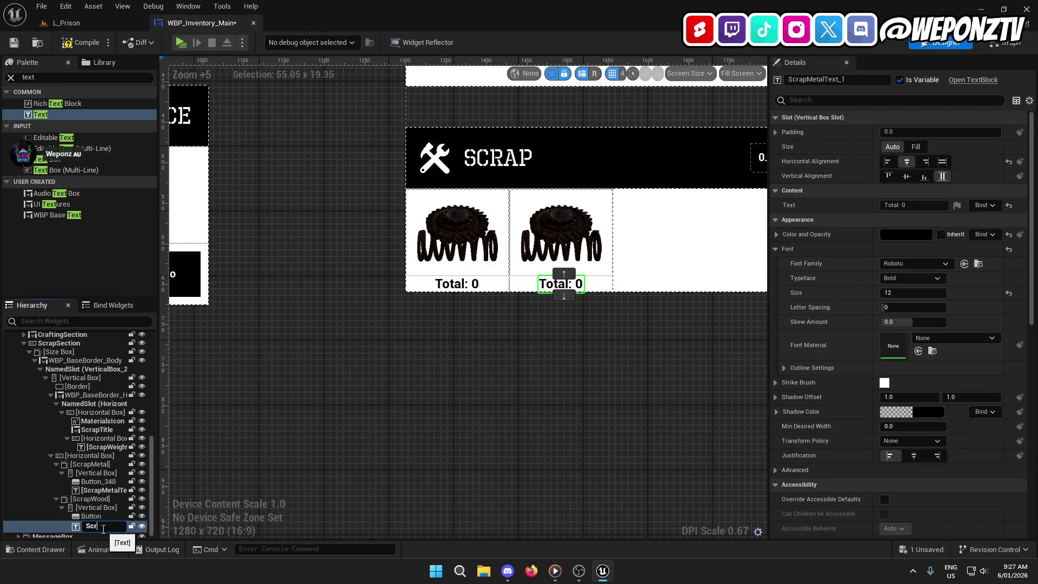
type("dTe")
key("Return")
left_click(91, 516)
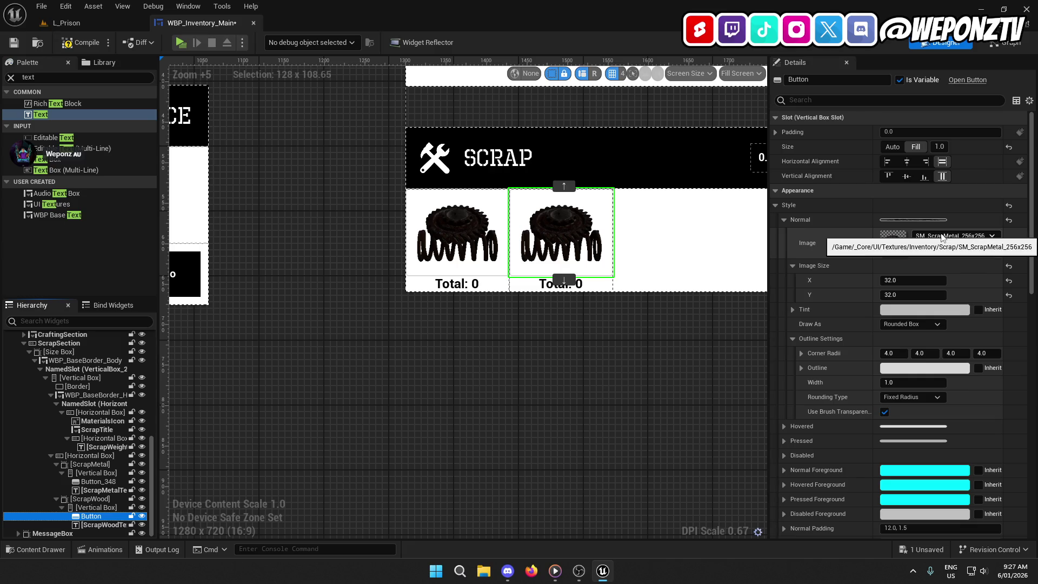
left_click(469, 239)
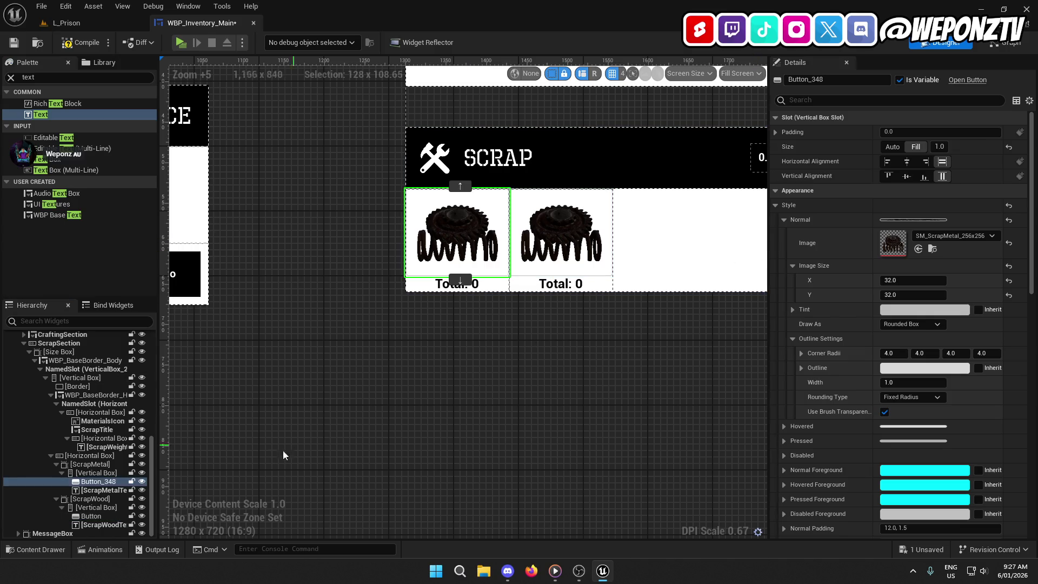
- Delete the ScrapWood slot, leaving only the ScrapMetal item
left_click(103, 499)
right_click(103, 499)
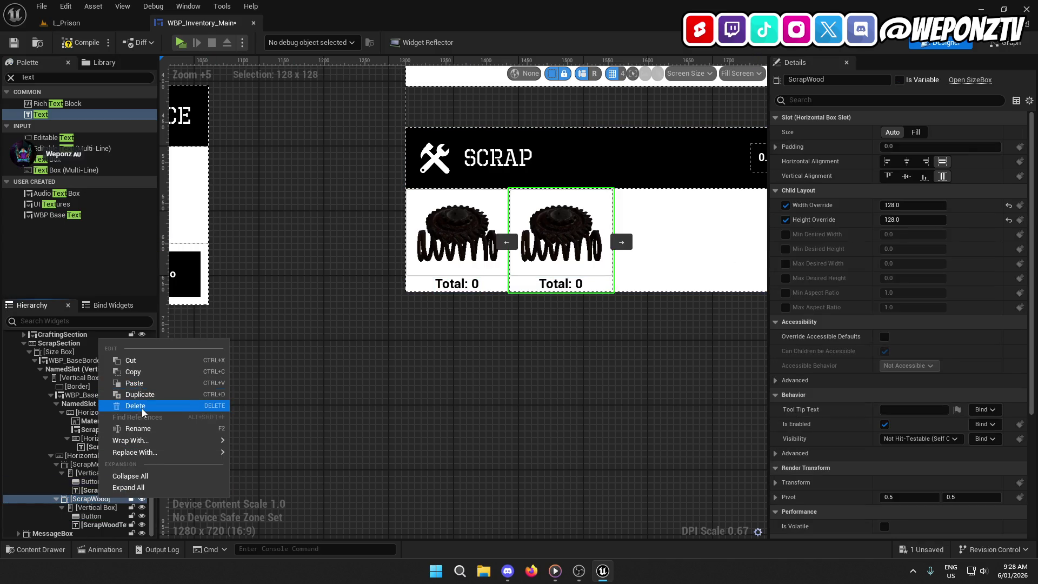
left_click(135, 406)
left_click(463, 226)
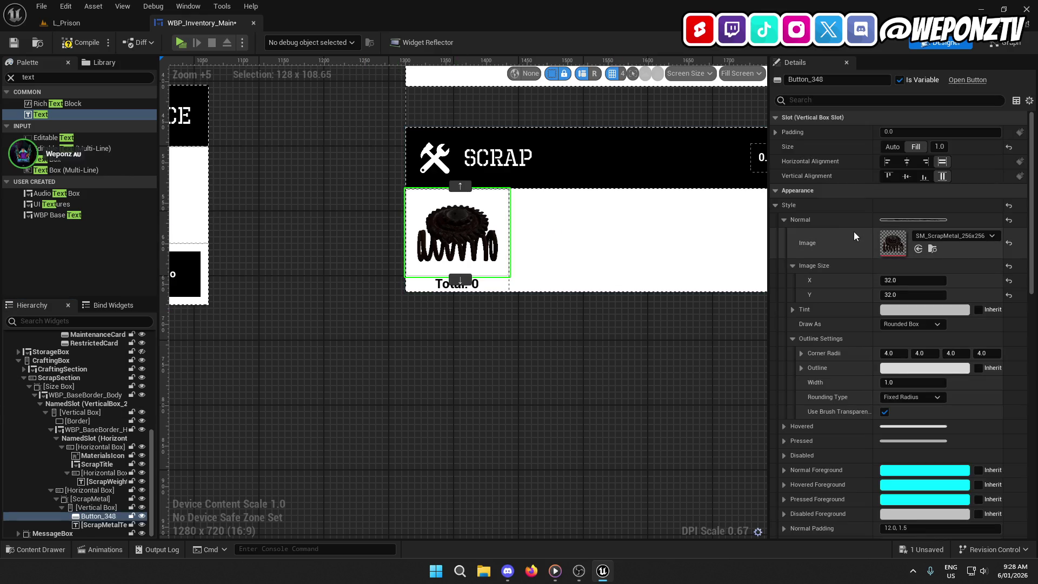
- Apply the gear scrap image to Button_348's Pressed style
left_click(932, 249)
left_click(199, 24)
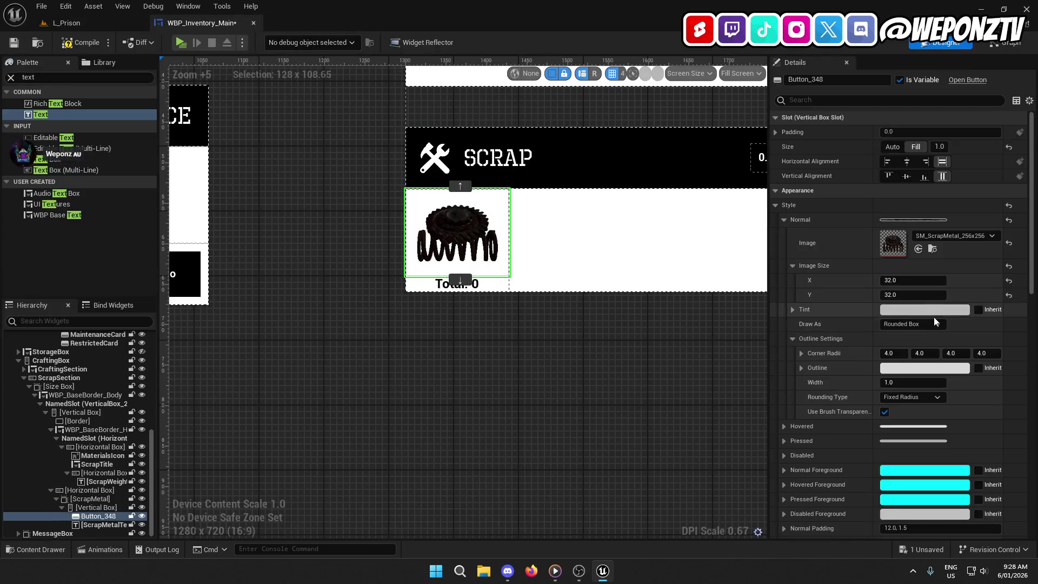
left_click(784, 219)
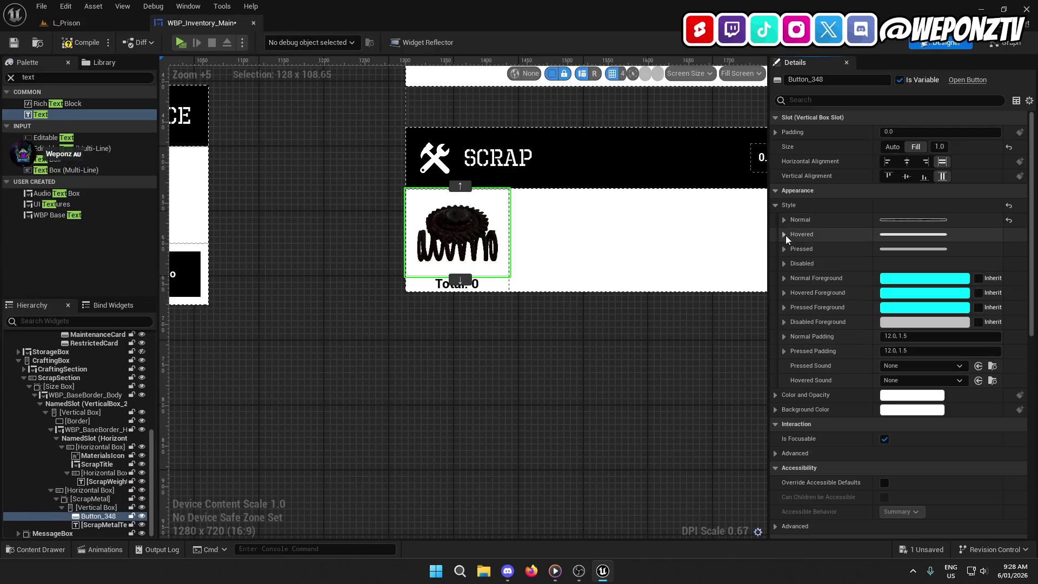
left_click(785, 235)
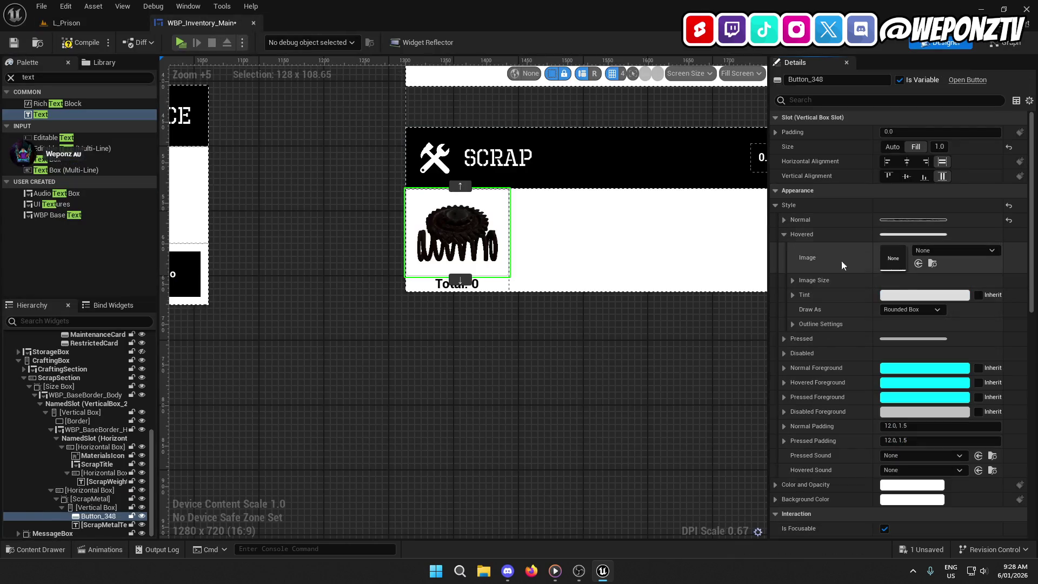
left_click(784, 234)
left_click(785, 249)
left_click(979, 272)
left_click(784, 248)
left_click(784, 249)
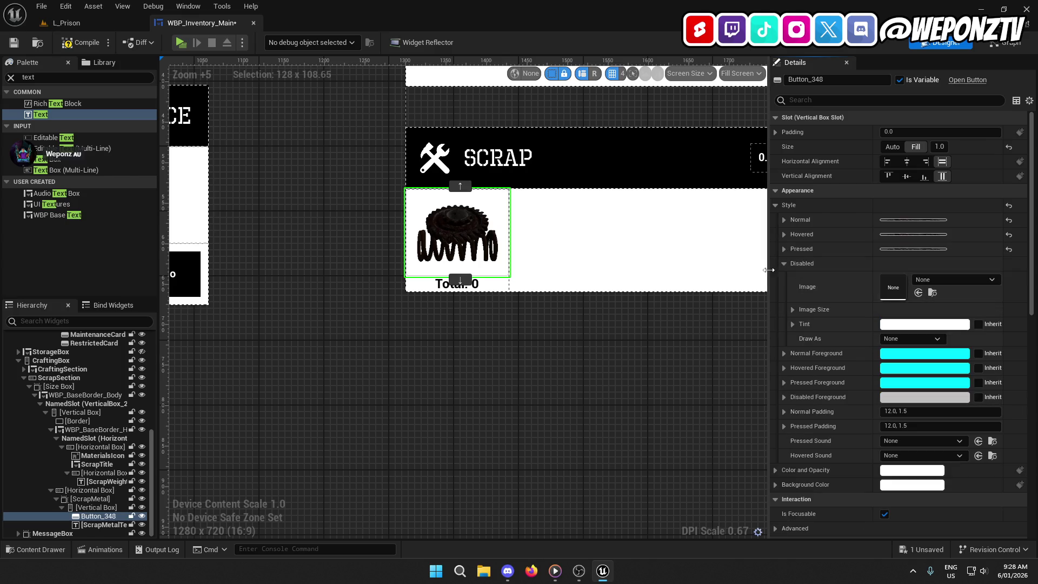
left_click(783, 249)
- Change Button_348's Normal and Hovered foreground colours to white
left_click(900, 287)
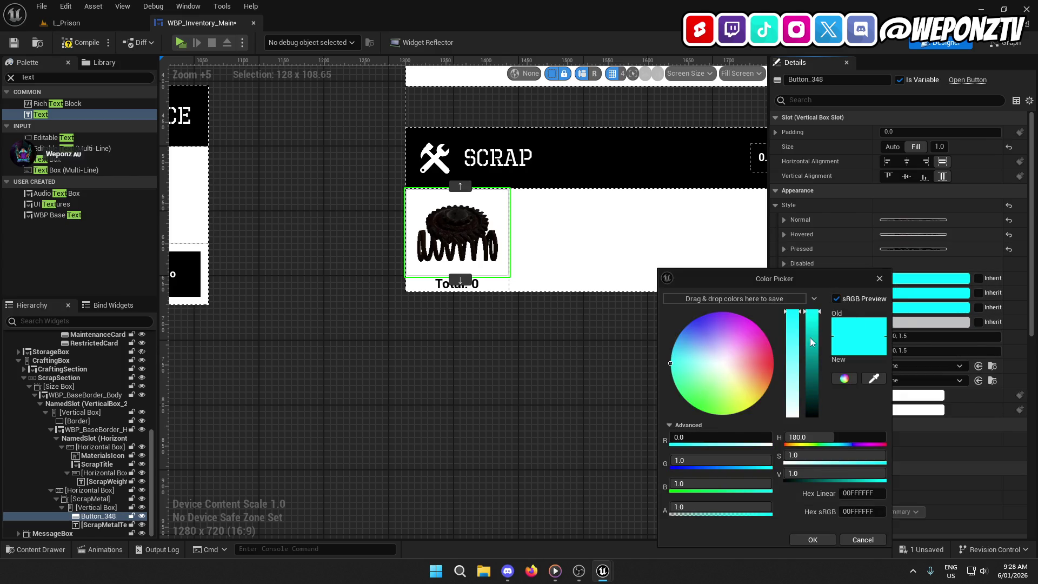
left_click_drag(843, 456, 799, 473)
key("Escape")
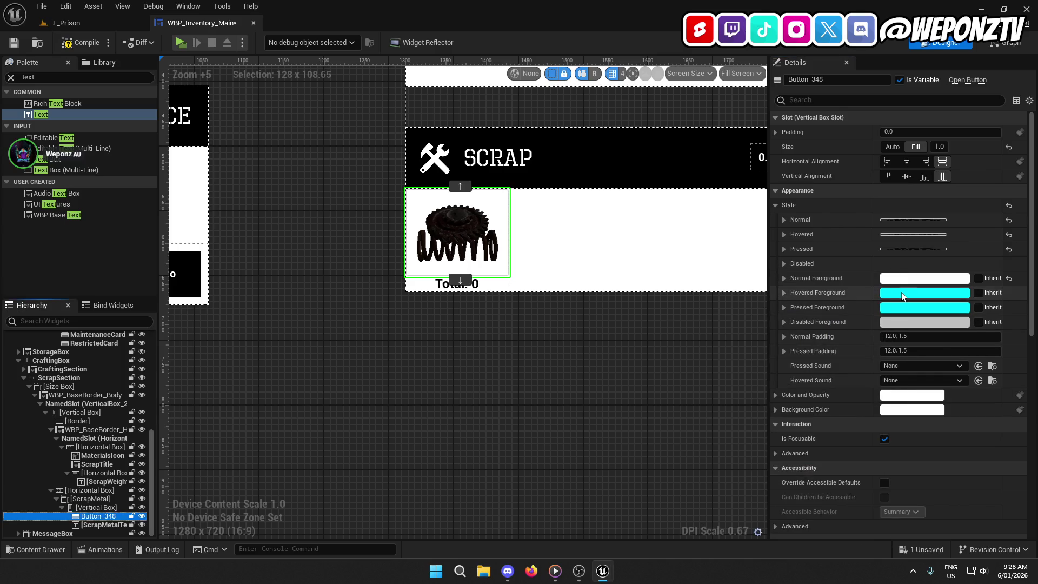
left_click(906, 287)
left_click_drag(795, 404, 805, 511)
left_click(819, 540)
- Change the Pressed foreground and the grey Disabled foreground to white
left_click(914, 307)
left_click_drag(808, 371, 795, 470)
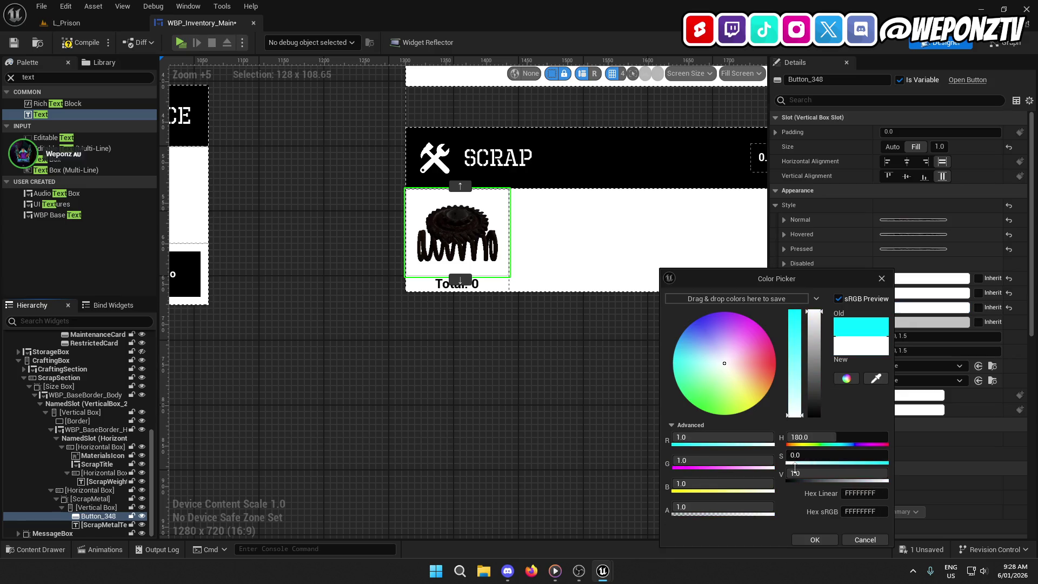
left_click(819, 539)
left_click(930, 321)
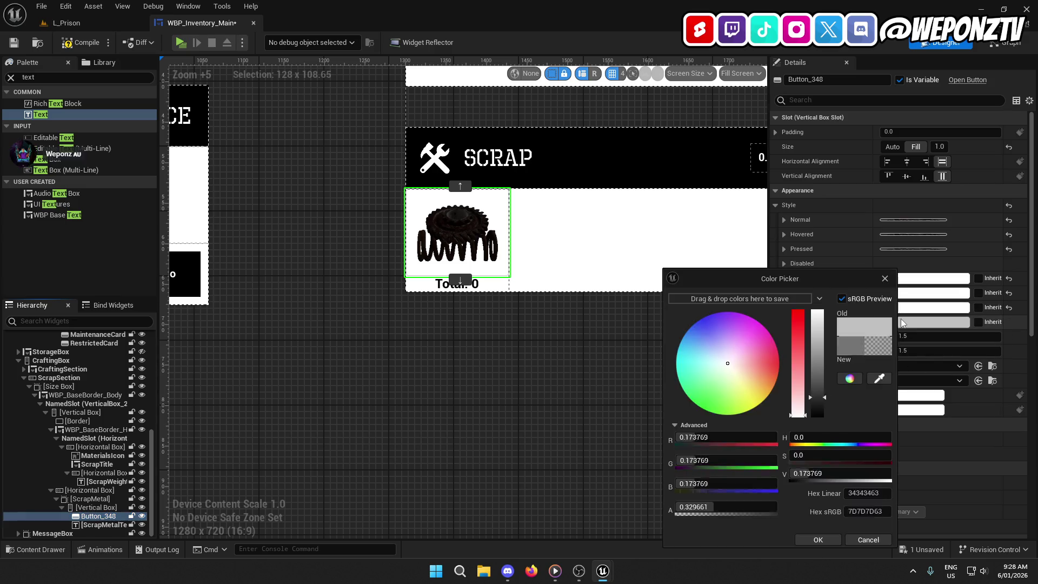
left_click_drag(818, 400, 818, 312)
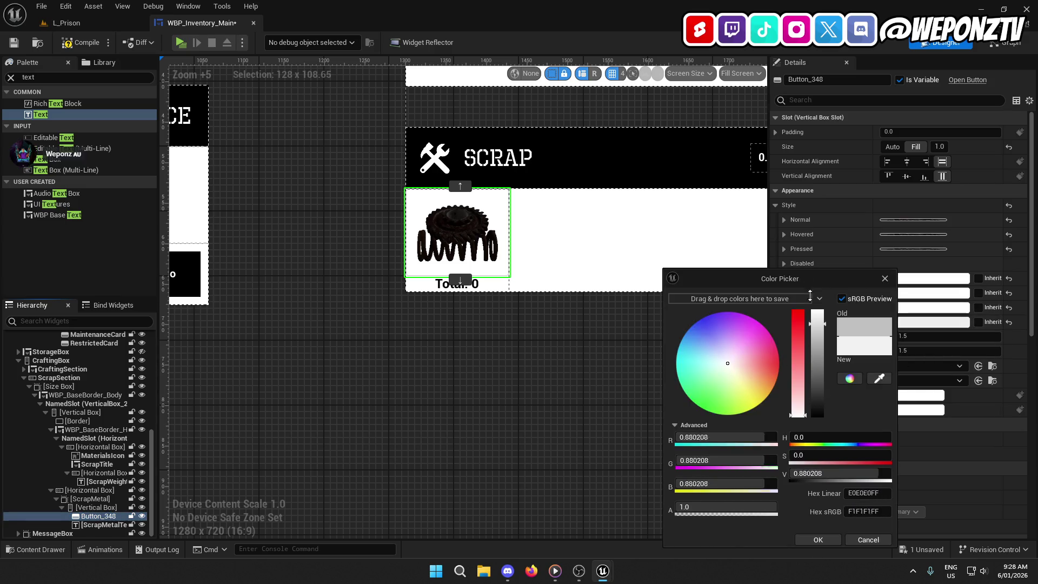
left_click(812, 542)
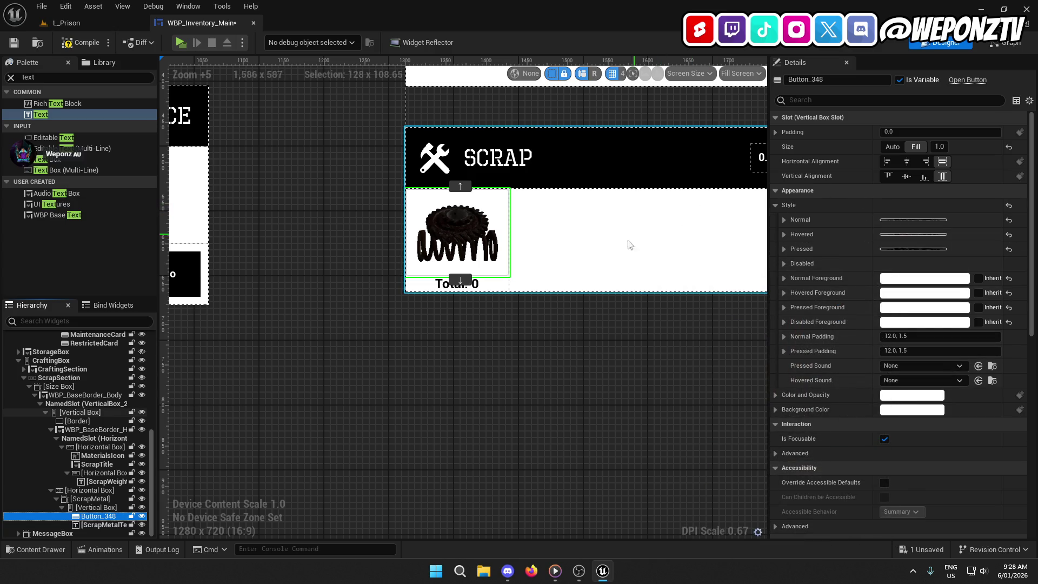
- Select RestrictedCard, InmateCard and MaintenanceCard and set their Pressed Sound to SC_MouseClick
mouse_move(521, 365)
left_mouse_down()
mouse_move(763, 357)
mouse_move(765, 346)
left_mouse_up()
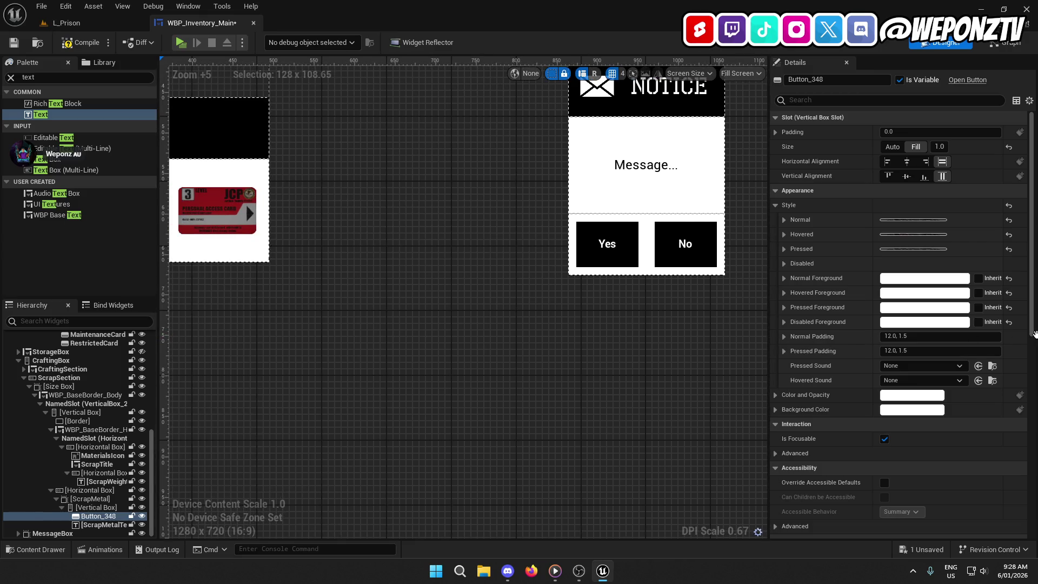
left_click(227, 211)
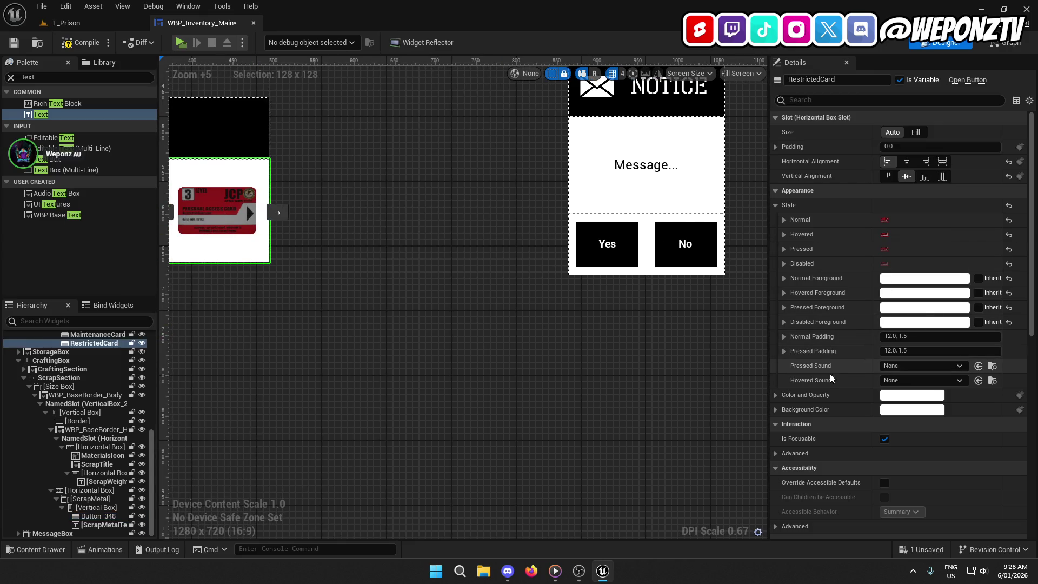
scroll(443, 340, "down", 5)
mouse_move(444, 340)
left_mouse_down()
mouse_move(457, 387)
mouse_move(437, 373)
left_mouse_up()
left_click(256, 328, "ctrl")
left_click(301, 327, "ctrl")
left_click(932, 365)
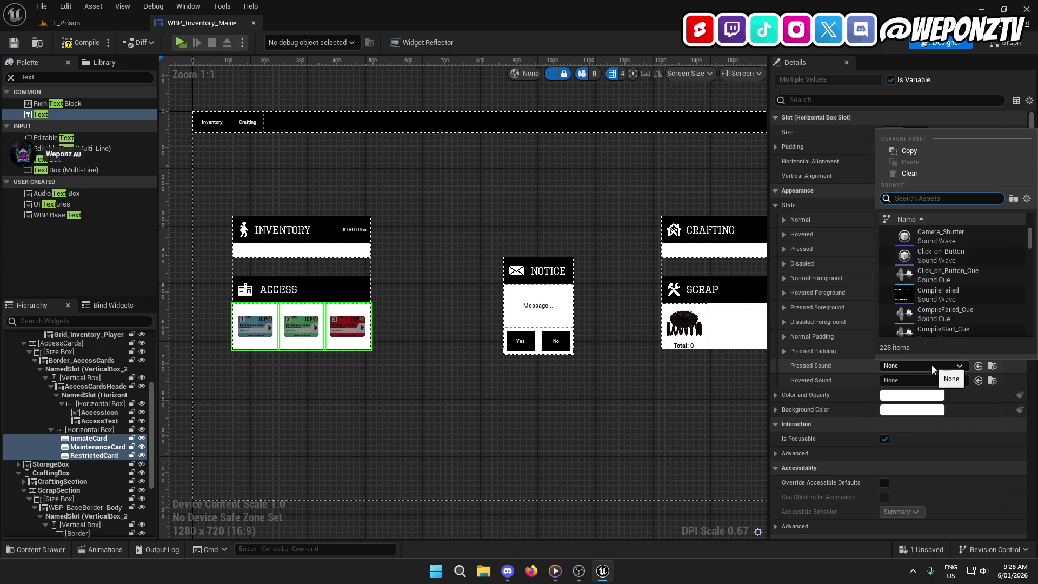
type("butto")
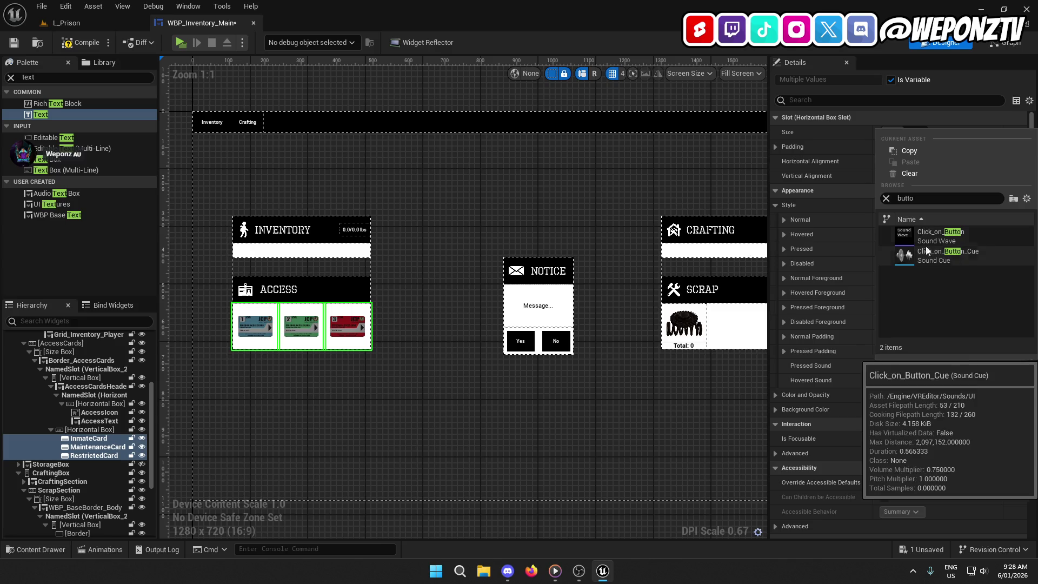
type("click")
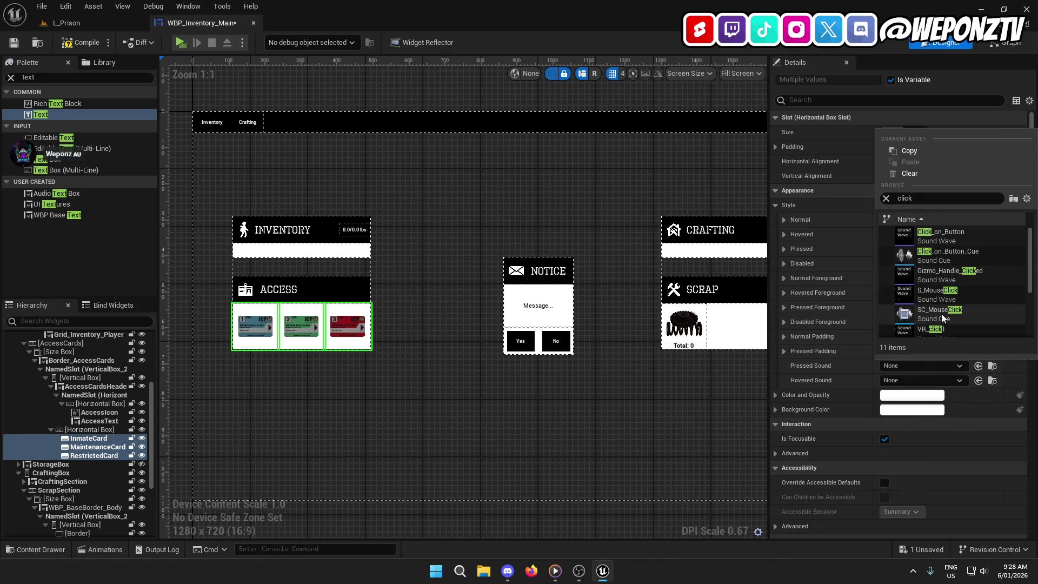
left_click(942, 314)
- Set the metal scrap button's Pressed Sound to SC_MouseClick as well
left_click_drag(660, 382, 607, 325)
left_click(565, 313)
left_click(929, 365)
type("mouse")
left_click(962, 262)
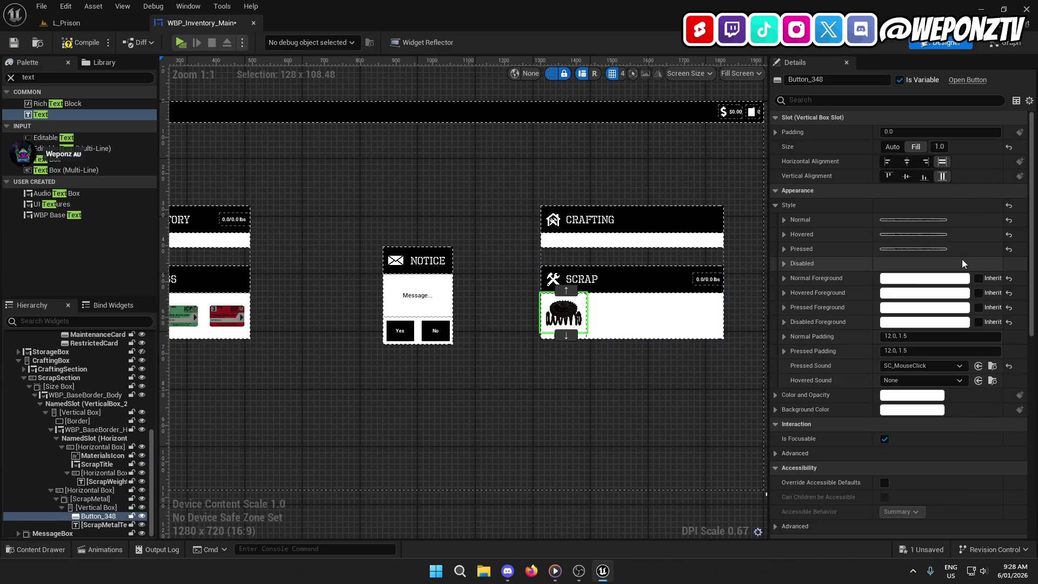
left_click_drag(674, 437, 597, 403)
scroll(836, 404, "down", 10)
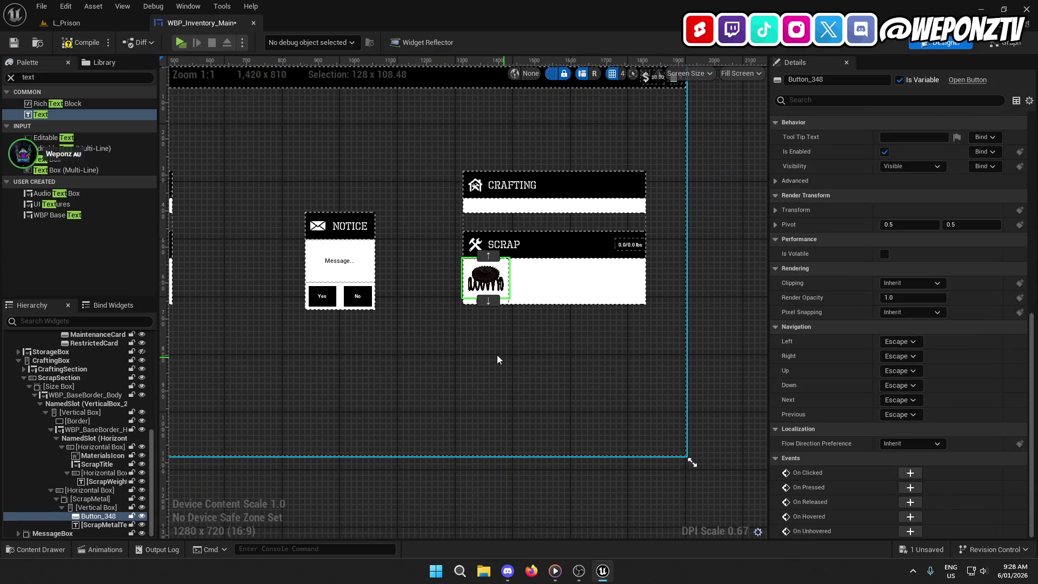
- Select the ScrapMetal slot in the Hierarchy and duplicate it
left_click(498, 355)
scroll(89, 465, "down", 5)
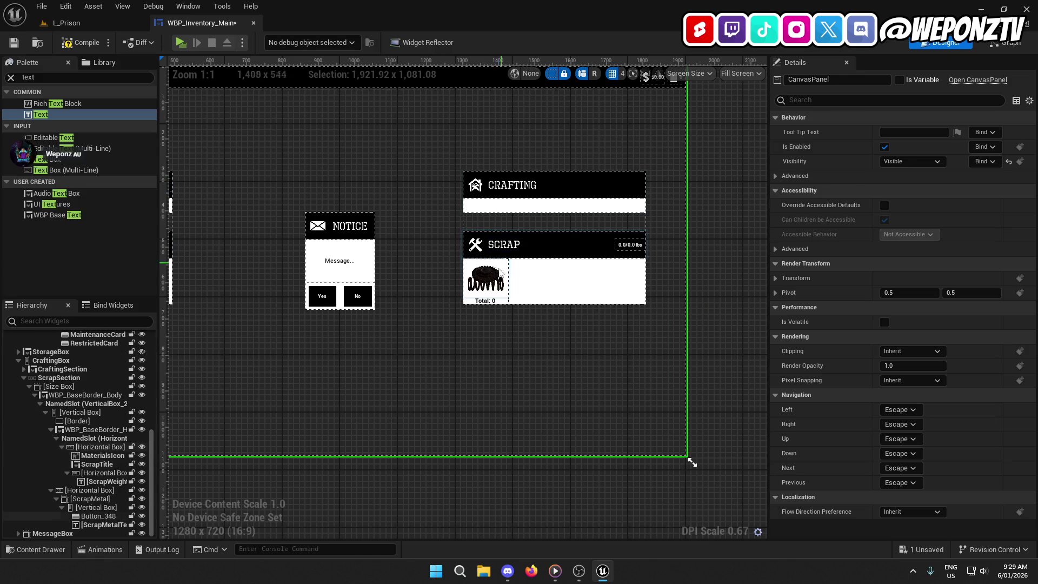
left_click(486, 279)
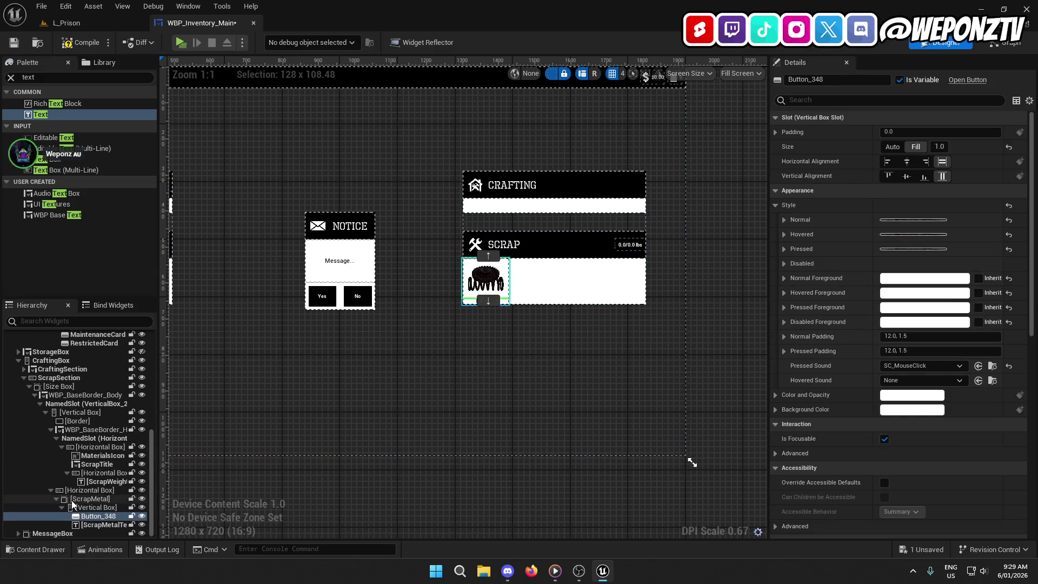
left_click(57, 500)
left_click(89, 526)
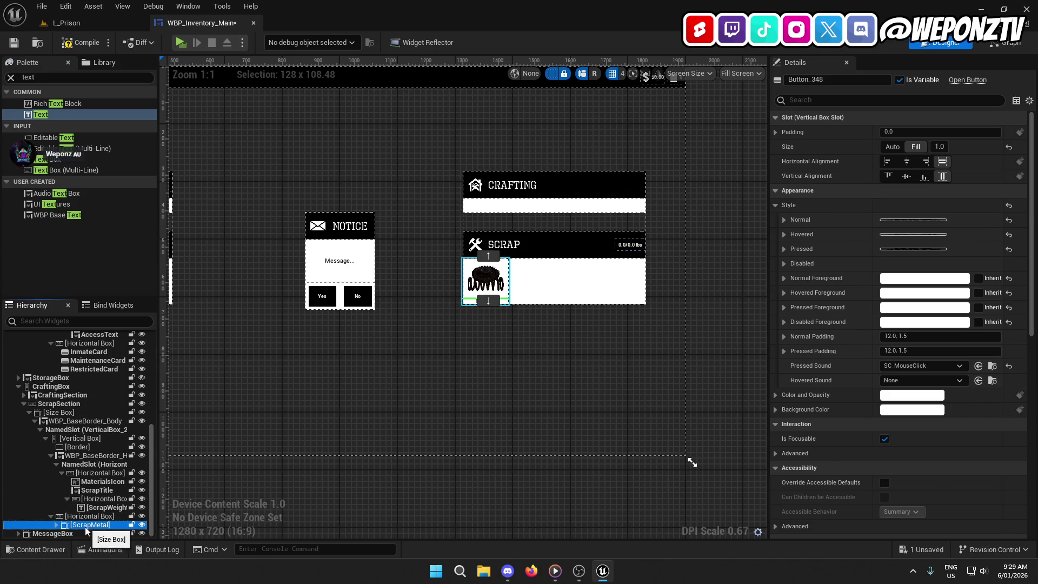
right_click(90, 526)
left_click(206, 423)
- Duplicate the slot twice more for four slots and rename one copy ScrapWood
right_click(96, 535)
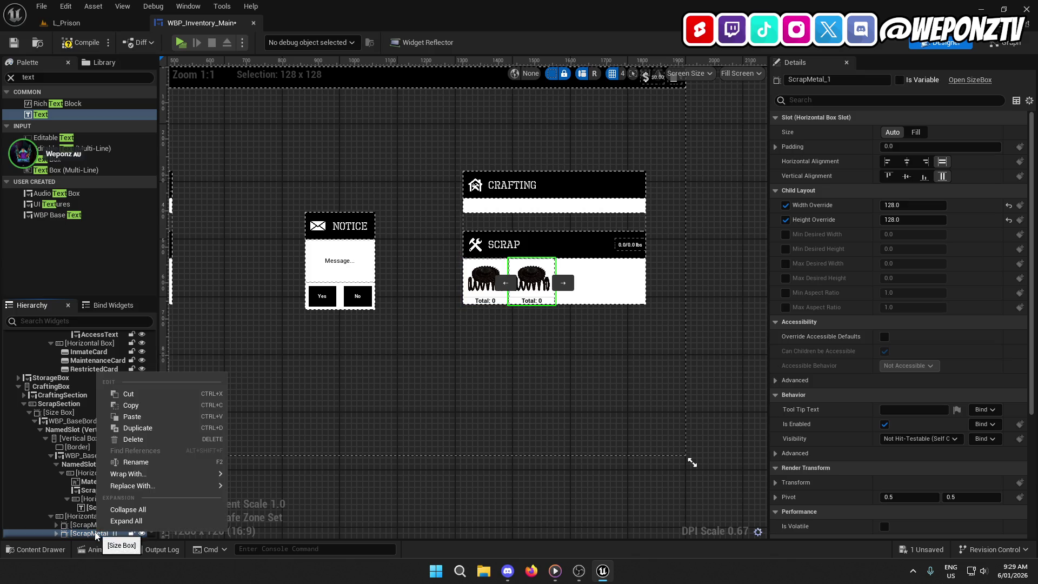
left_click(135, 421)
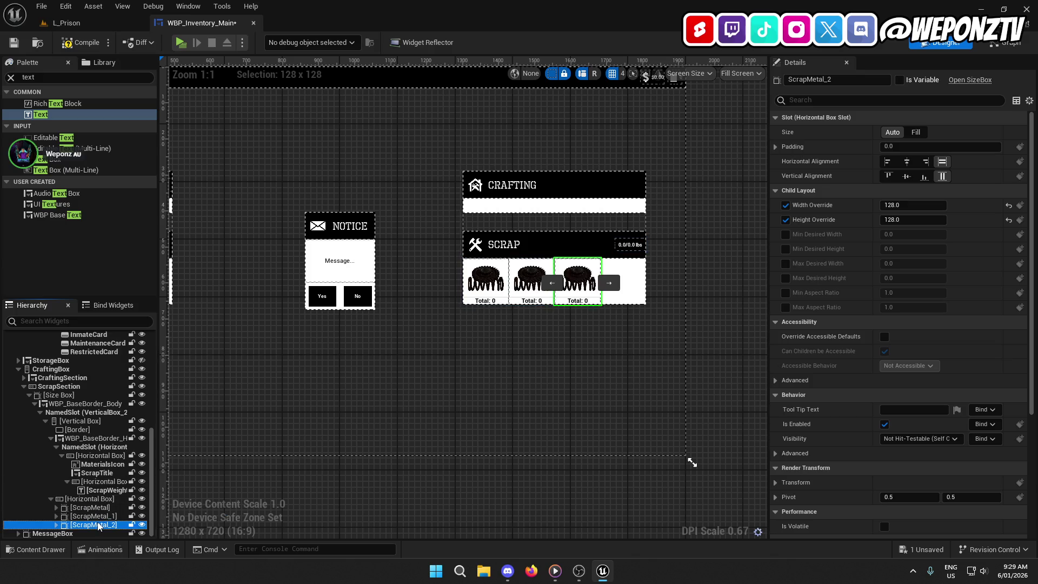
right_click(100, 526)
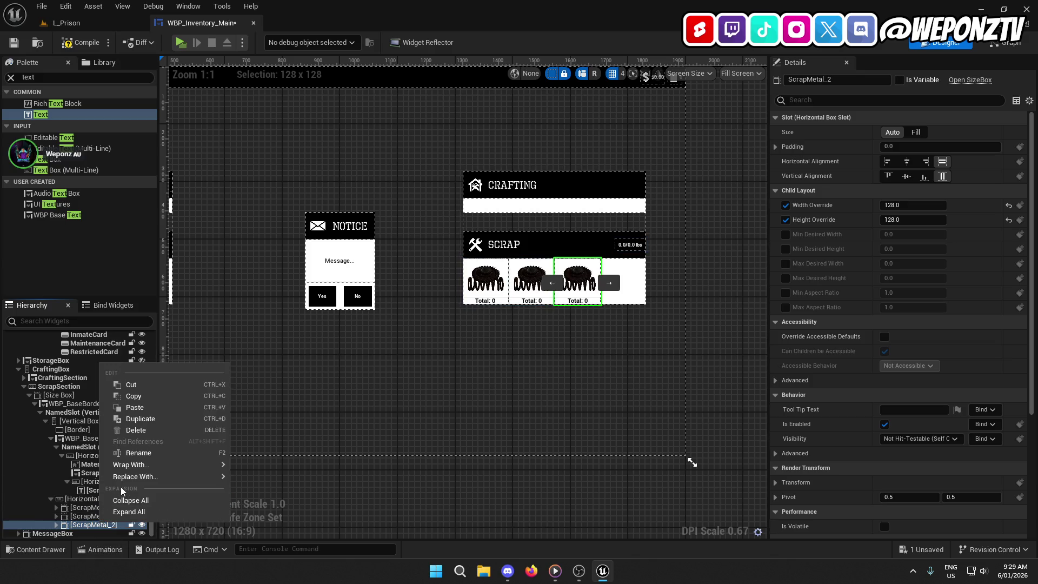
left_click(140, 419)
left_click(94, 516)
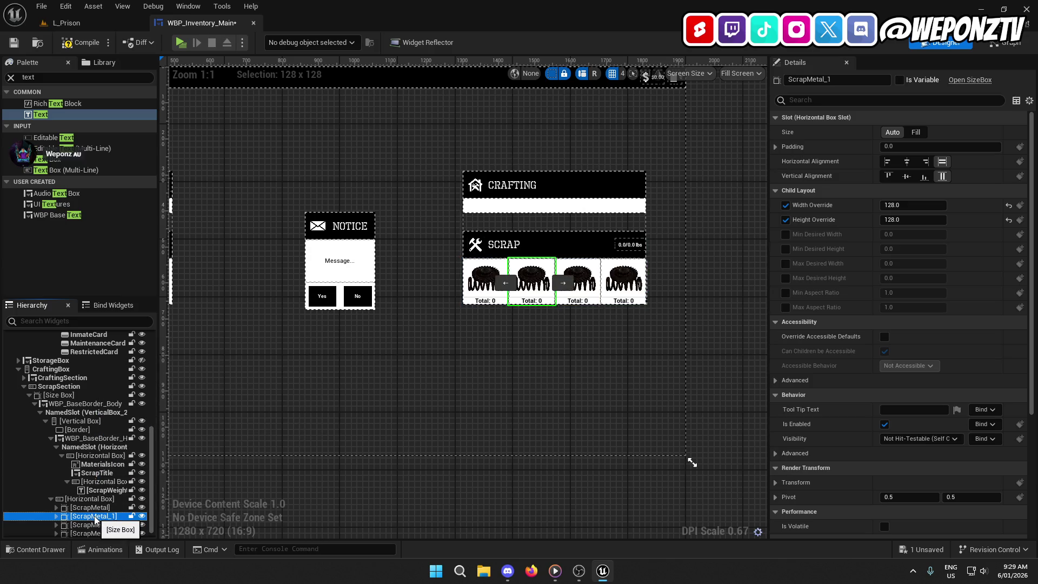
left_click(94, 517)
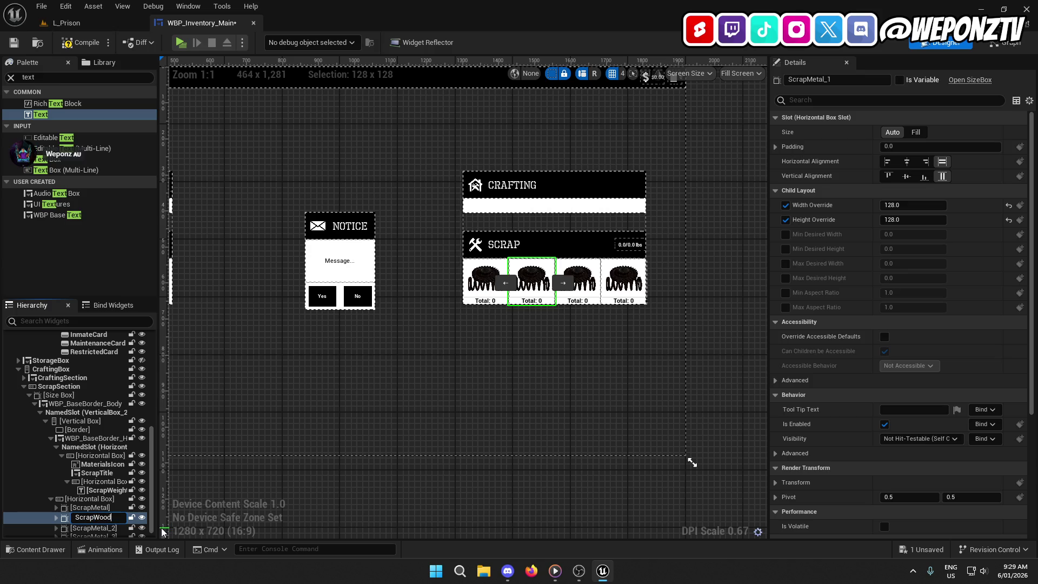
key("Return")
scroll(129, 507, "down", 1)
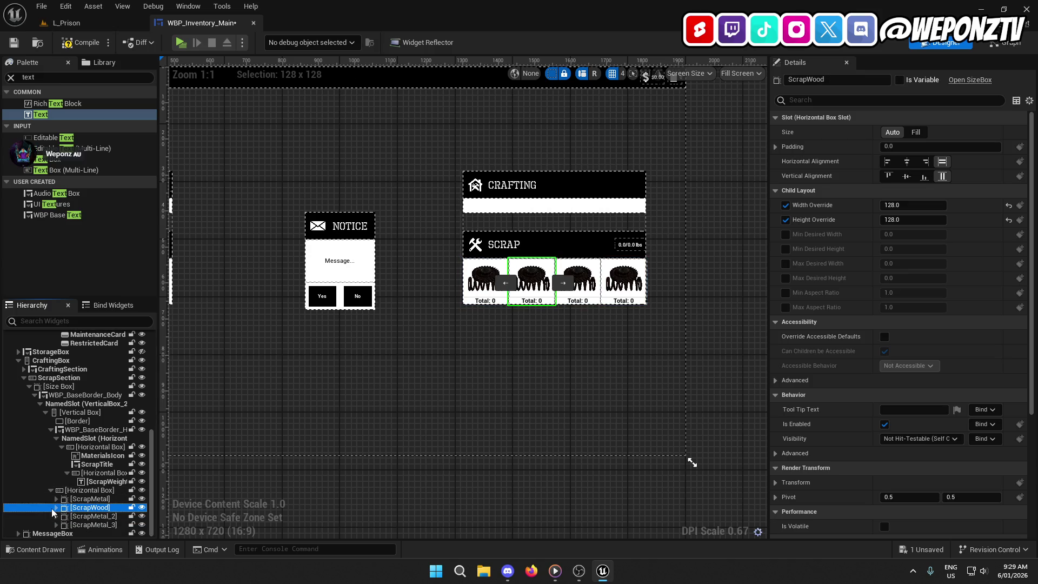
scroll(55, 512, "down", 1)
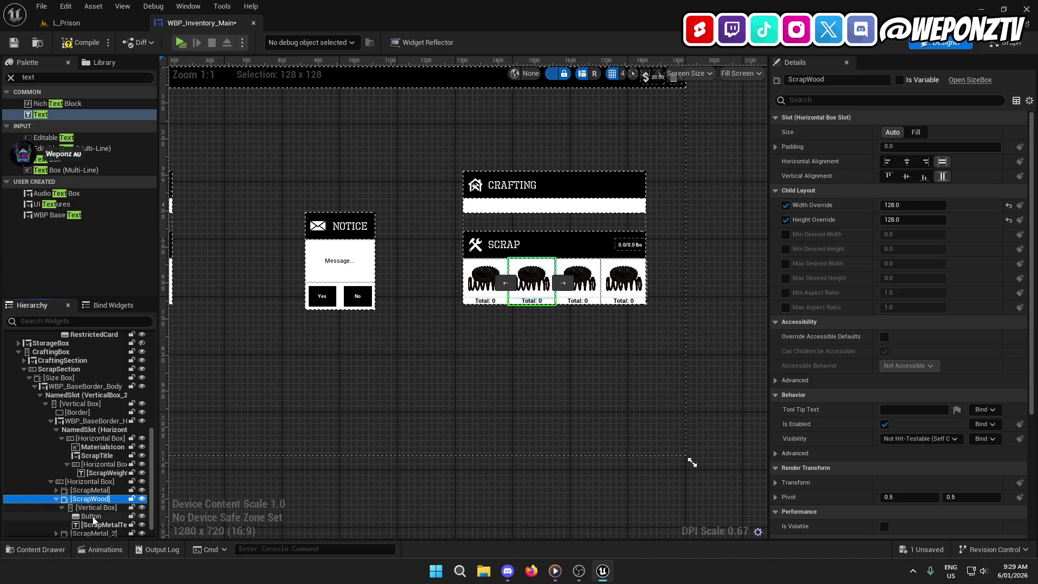
- Set the ScrapWood button's Normal image to SM_ScrapWood_256x256
left_click(90, 516)
scroll(800, 208, "down", 1)
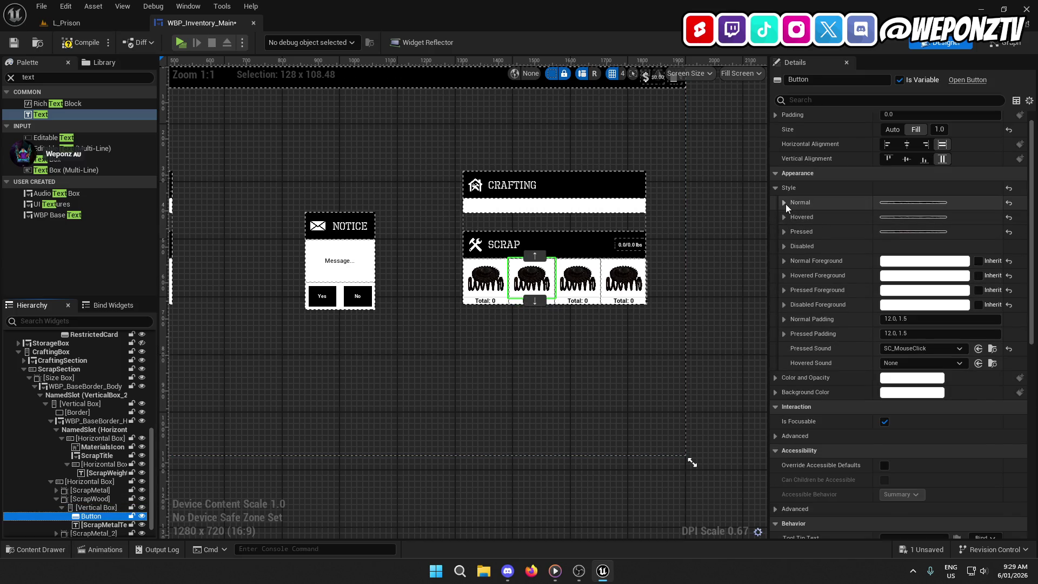
left_click(784, 202)
left_click(944, 219)
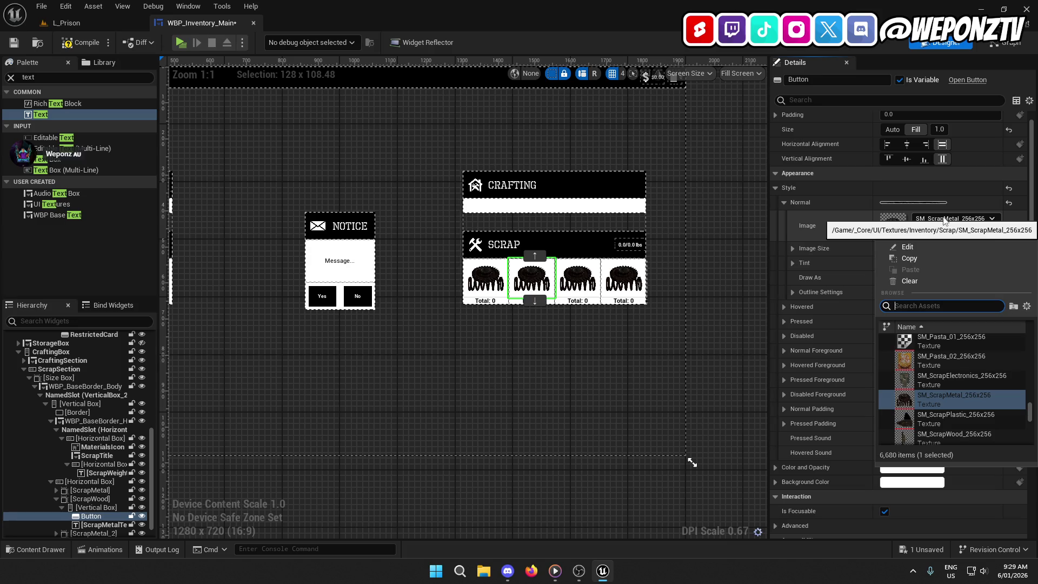
type("wod")
scroll(974, 387, "down", 3)
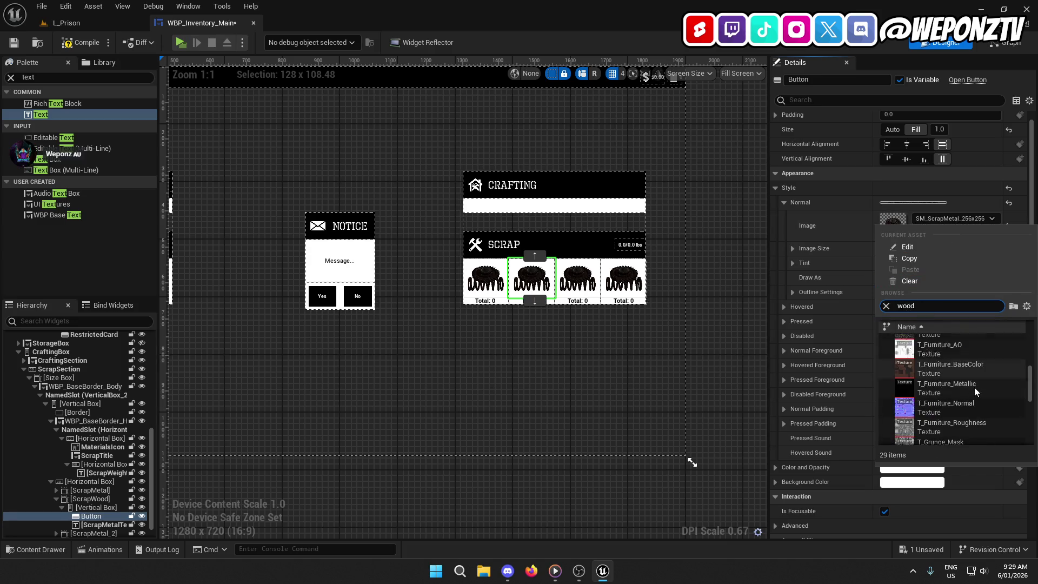
scroll(972, 388, "up", 2)
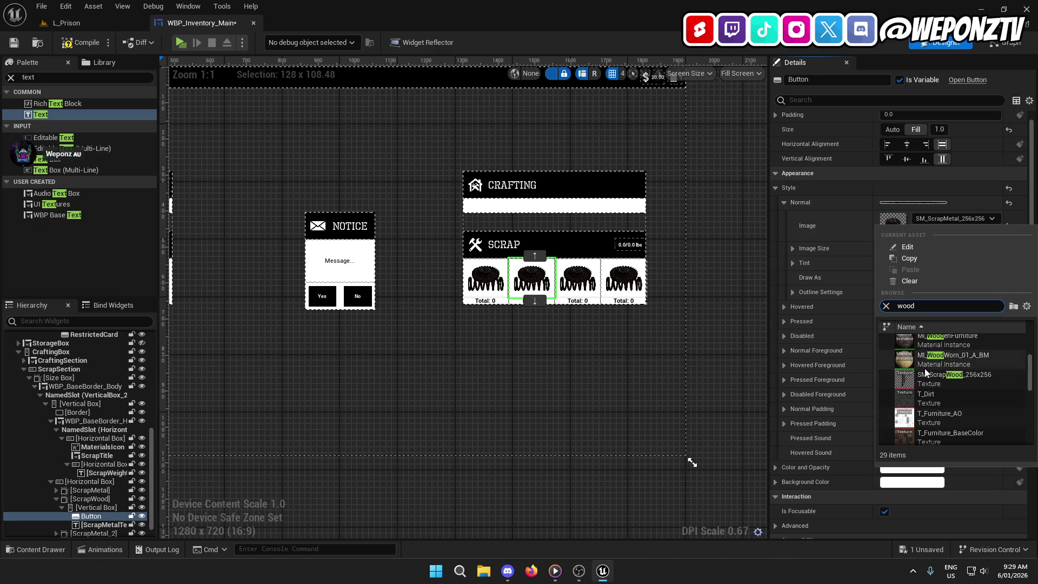
left_click(969, 383)
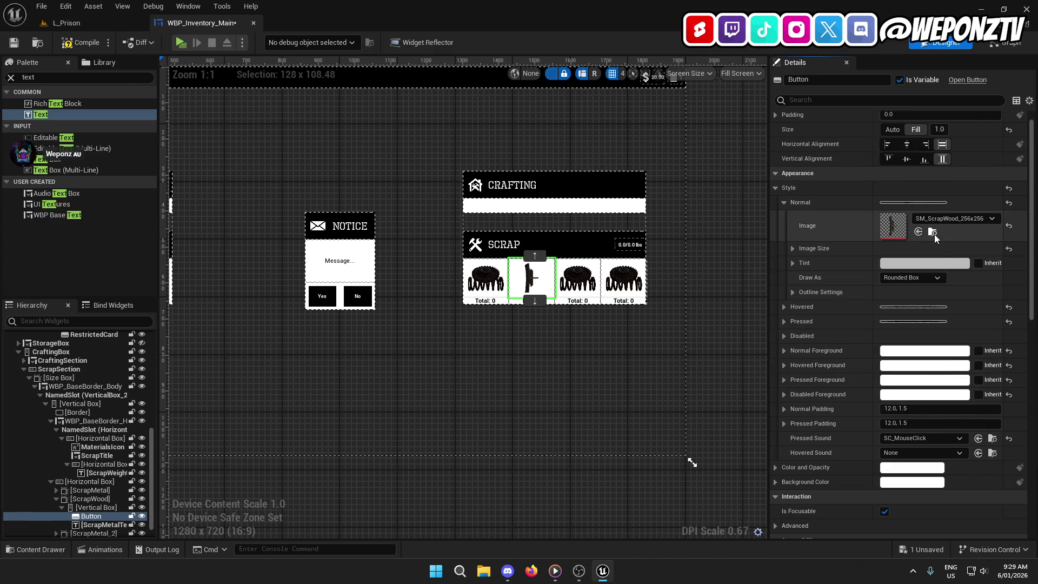
- Locate the wood texture in the Content Browser and review the Hovered and Pressed styles
left_click(935, 234)
left_click(195, 22)
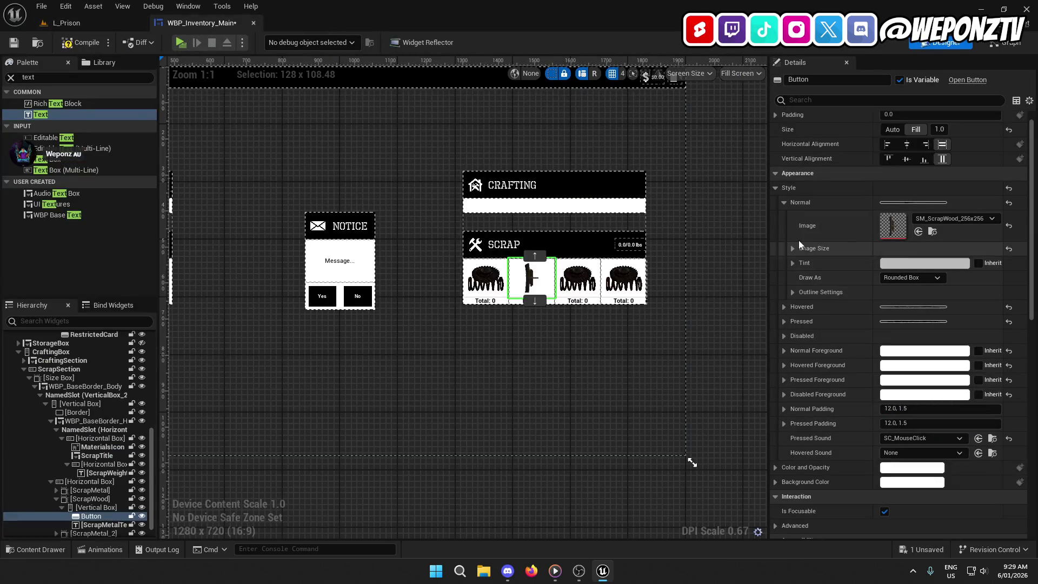
left_click(784, 218)
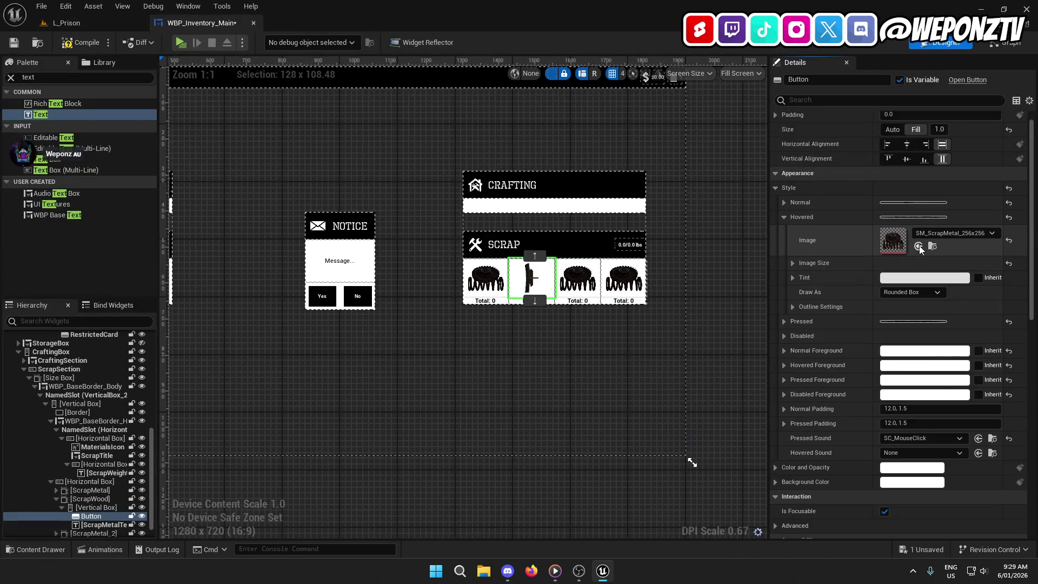
left_click(785, 217)
left_click(785, 232)
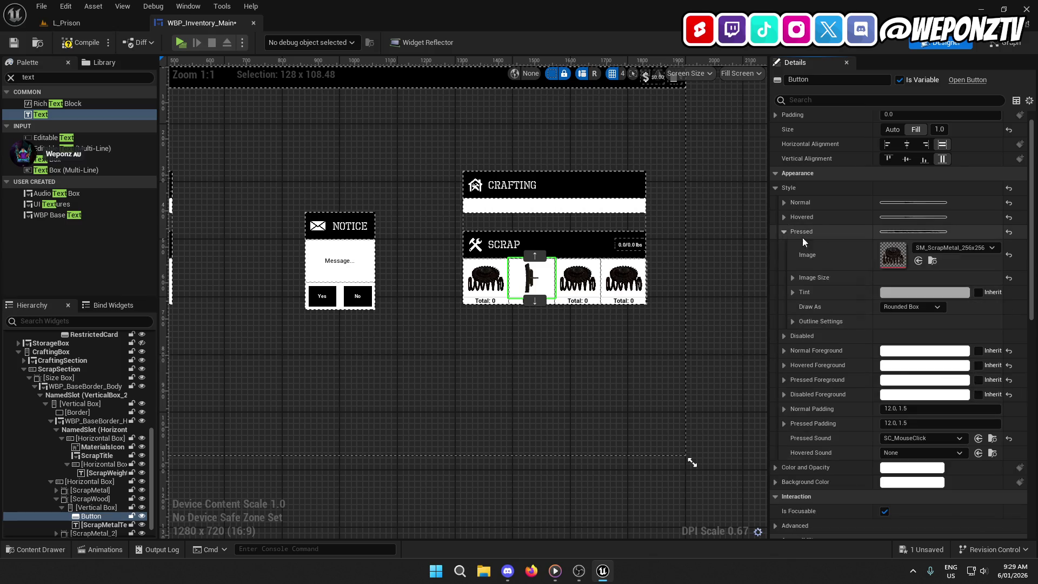
left_click(785, 232)
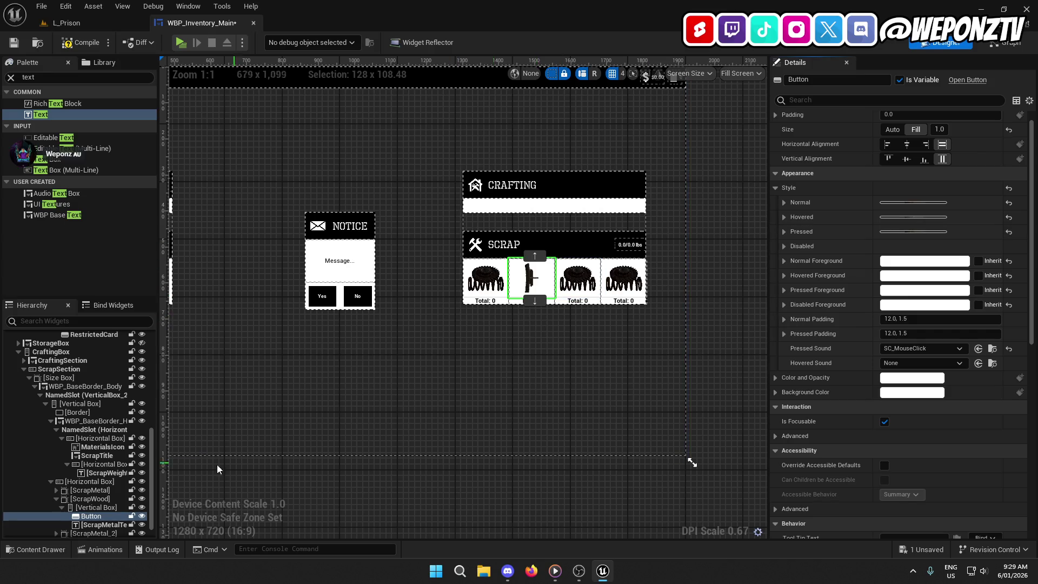
- Rename the ScrapWood slot's text label to ScrapWoodText
left_click(100, 524)
left_click(858, 81)
scroll(728, 67, "up", 1)
type("ScrapWoodText")
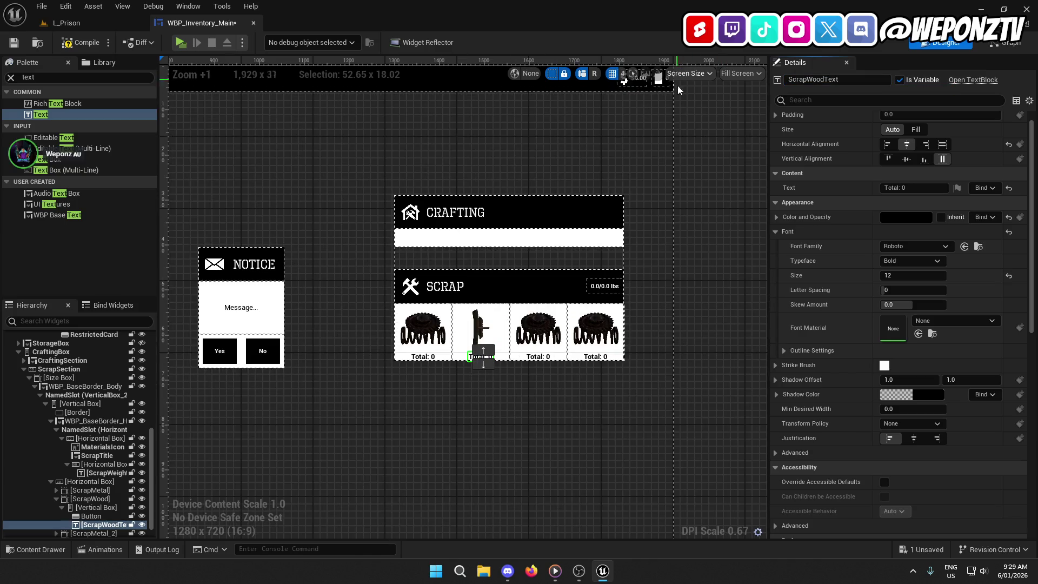
mouse_move(551, 403)
left_mouse_down()
mouse_move(507, 329)
mouse_move(529, 317)
left_mouse_up()
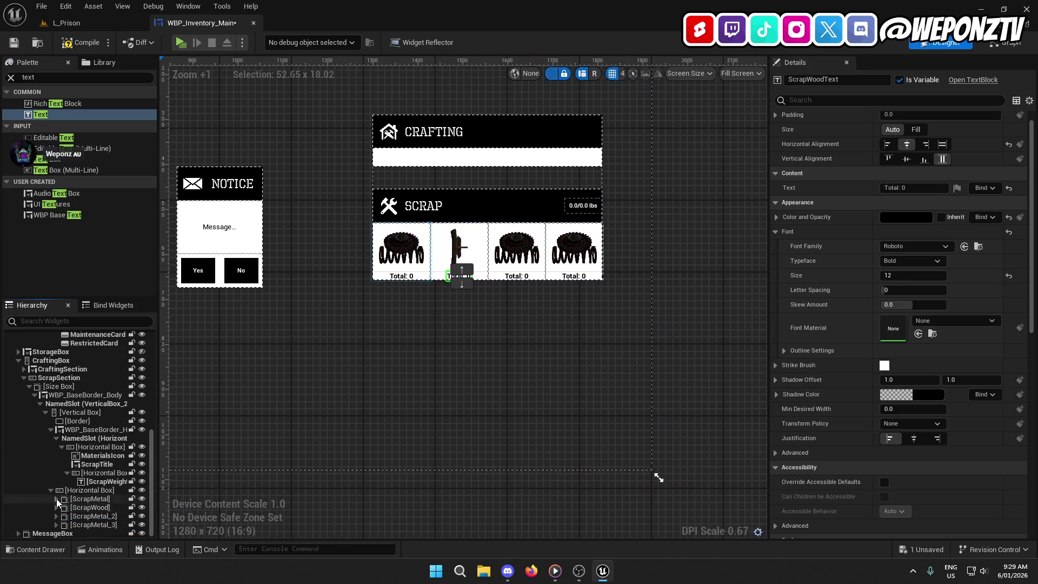
left_click(529, 242)
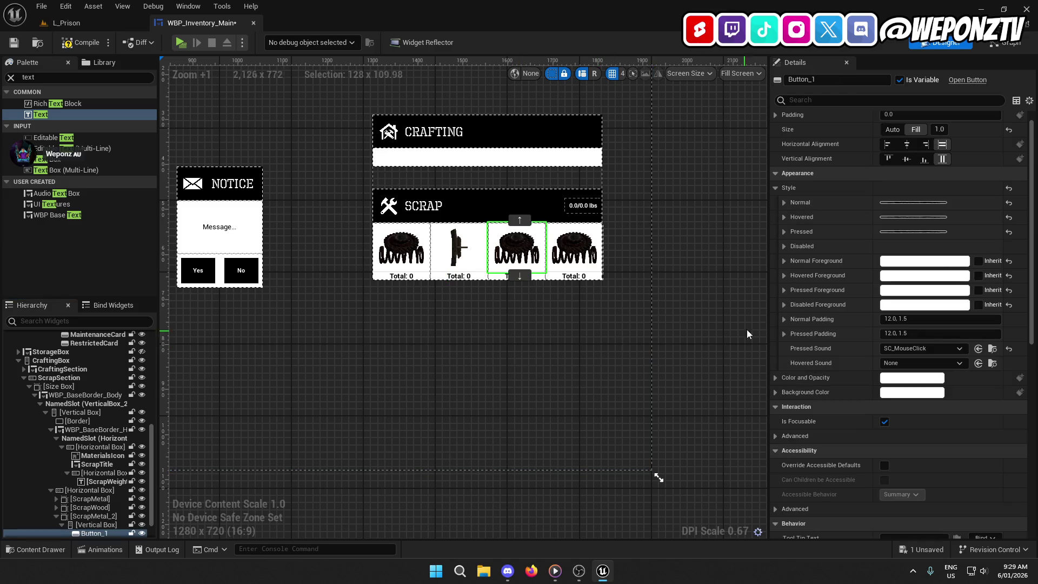
- Set the third scrap button's Normal image to M_ScrapPlastic
left_click(785, 203)
left_click(945, 218)
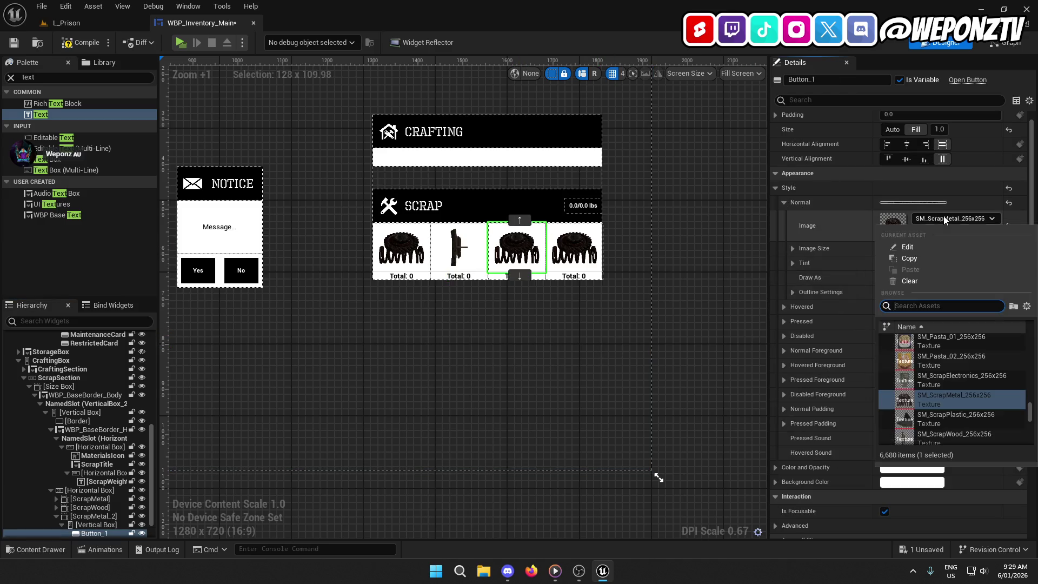
type("s")
left_click(919, 343)
- Rename the third scrap slot to ScrapPlastic
left_click(92, 516)
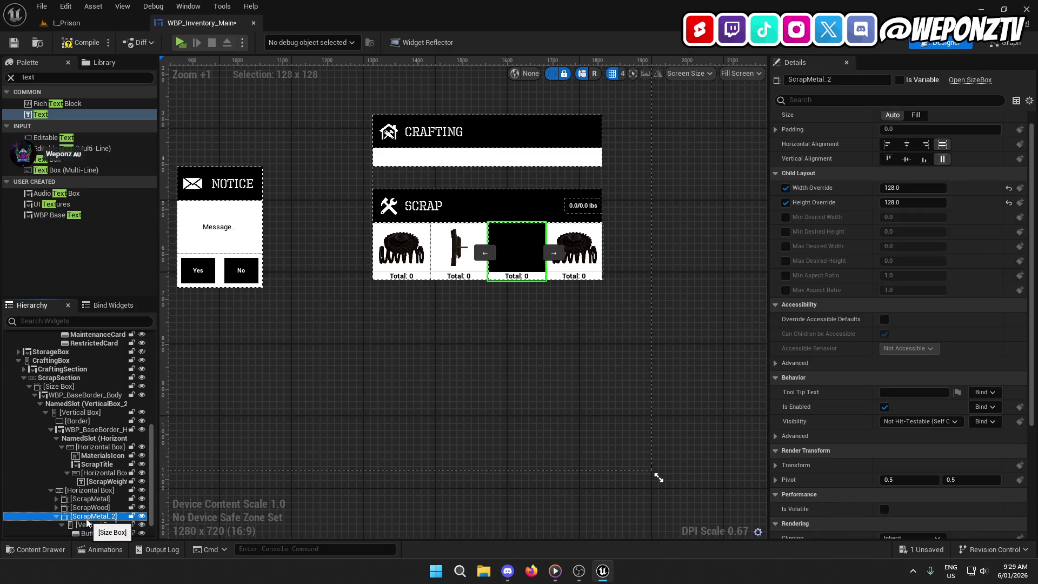
left_click(88, 518)
type("ScrapPlast")
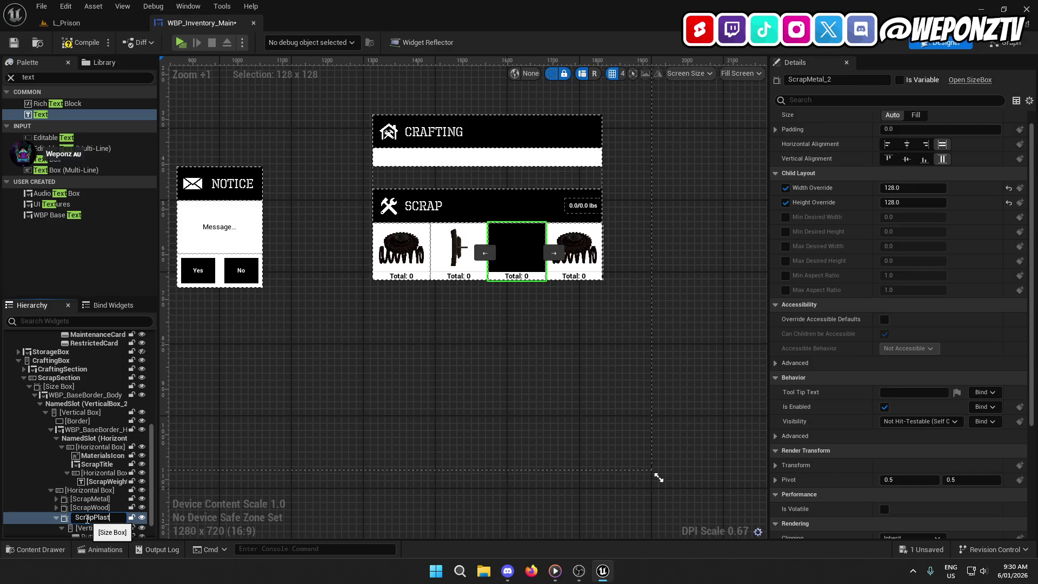
type("ic")
key("Return")
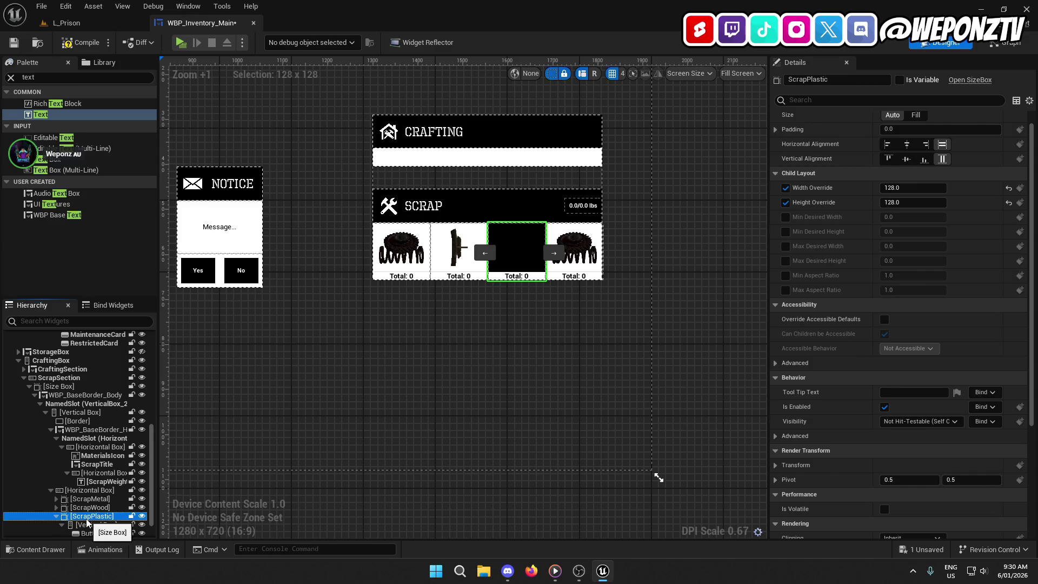
scroll(97, 524, "down", 1)
- Replace the ScrapPlastic button's image with the SM_ScrapPlastic texture
left_click(93, 507)
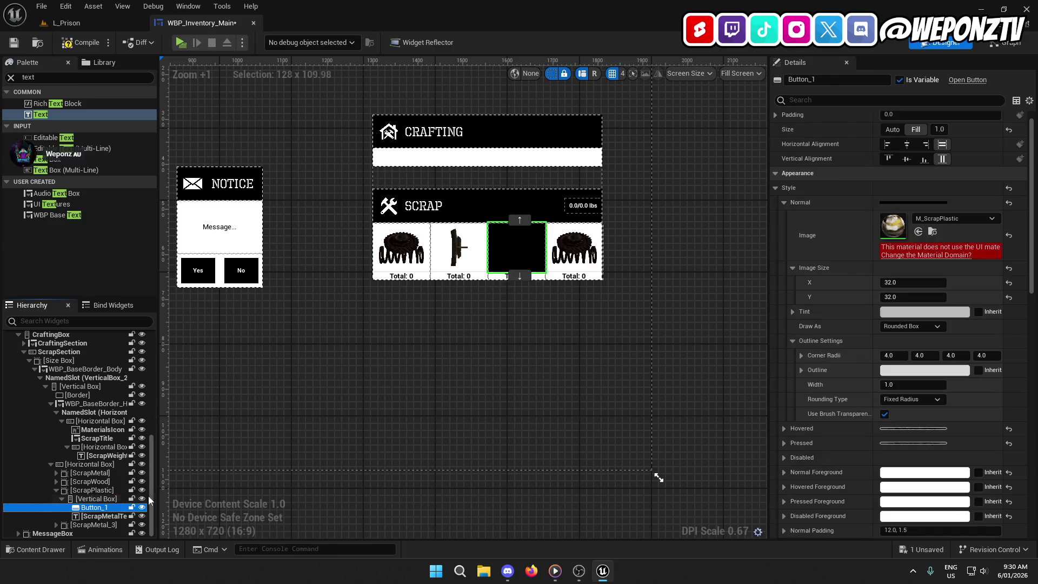
left_click(933, 232)
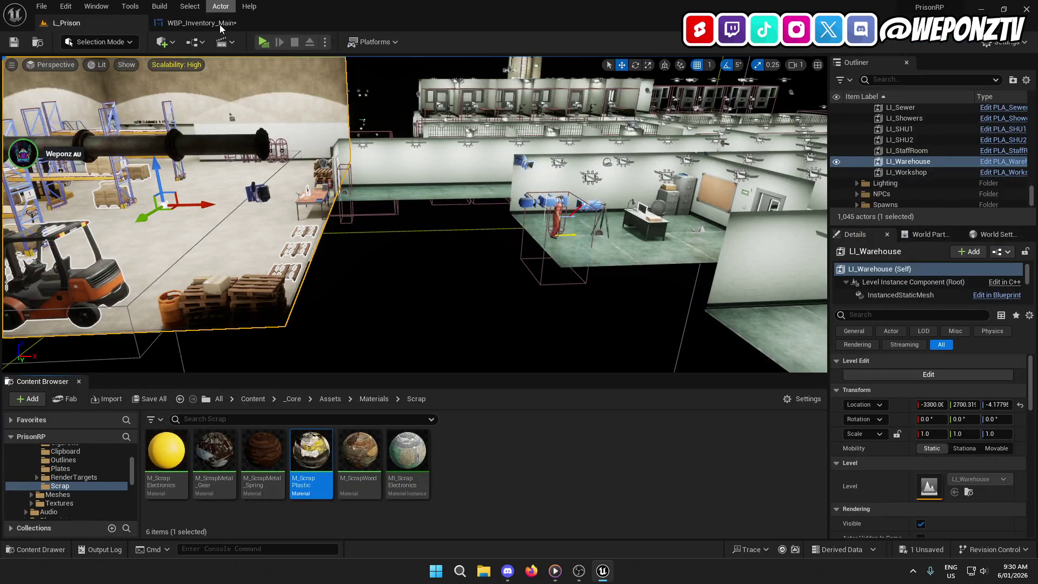
left_click(220, 24)
left_click(968, 222)
type("scrappl")
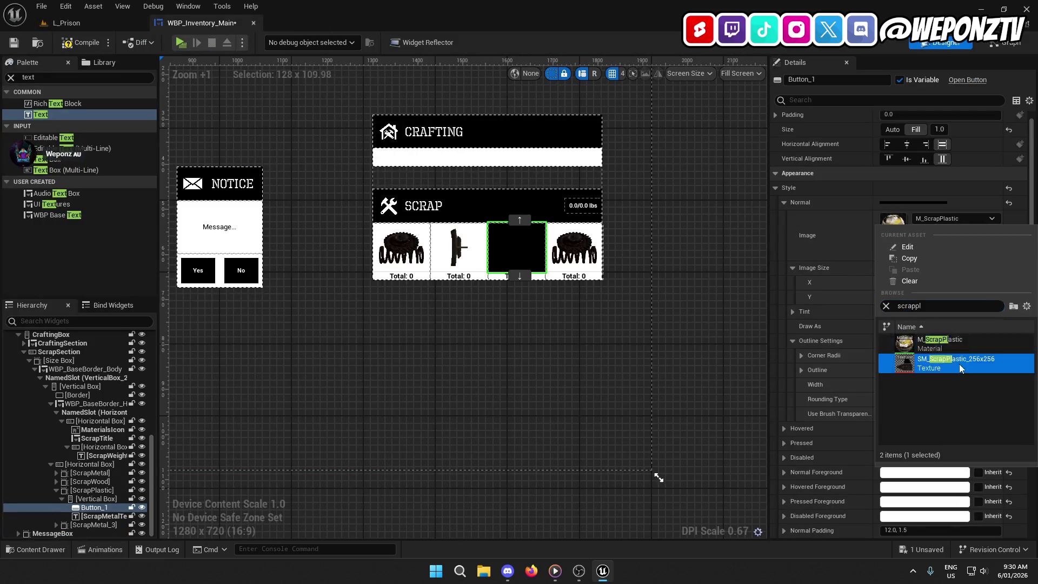
left_click(960, 364)
left_click(933, 233)
left_click(200, 23)
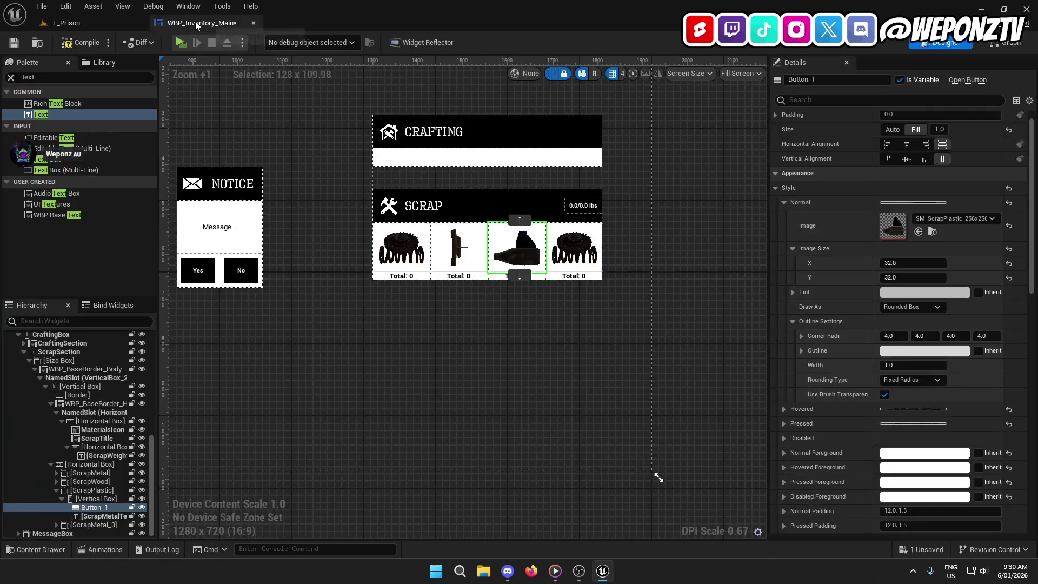
- Review the button's Normal, Hovered and Pressed style settings
left_click(784, 203)
left_click(785, 217)
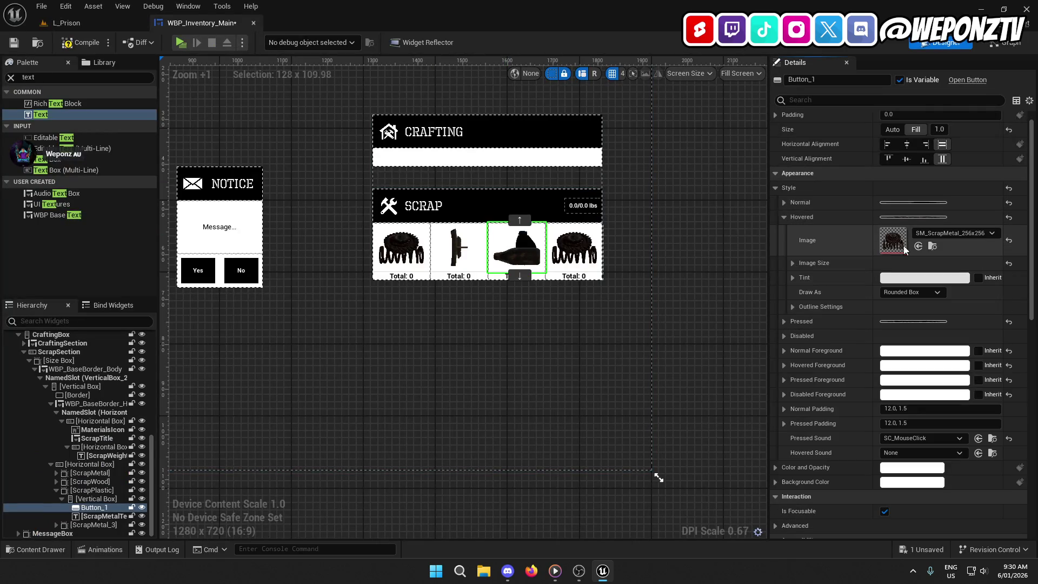
left_click(784, 217)
left_click(784, 231)
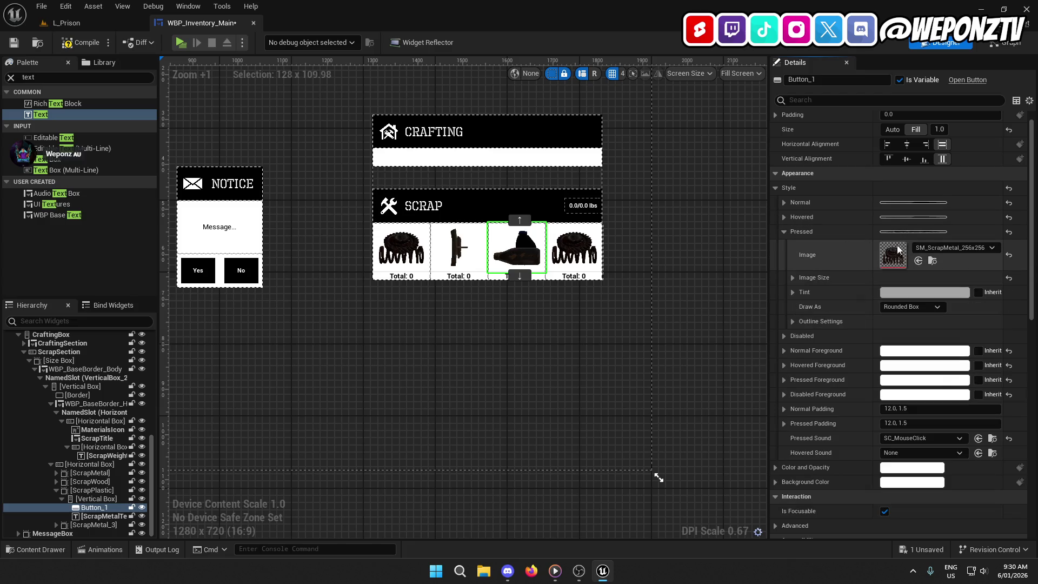
left_click(784, 231)
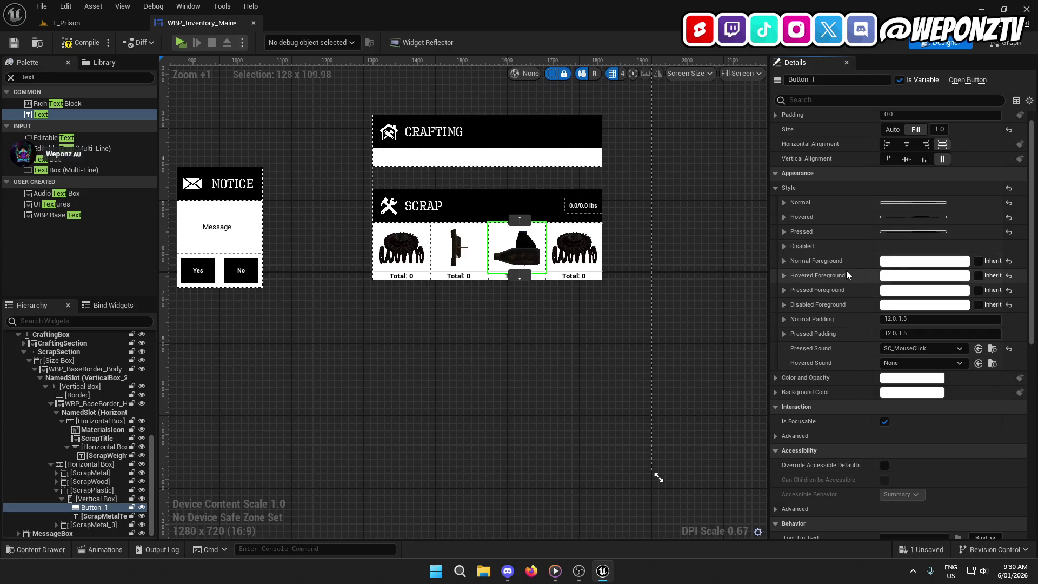
- Rename the plastic slot's text label to ScrapPlasticText
left_click(95, 517)
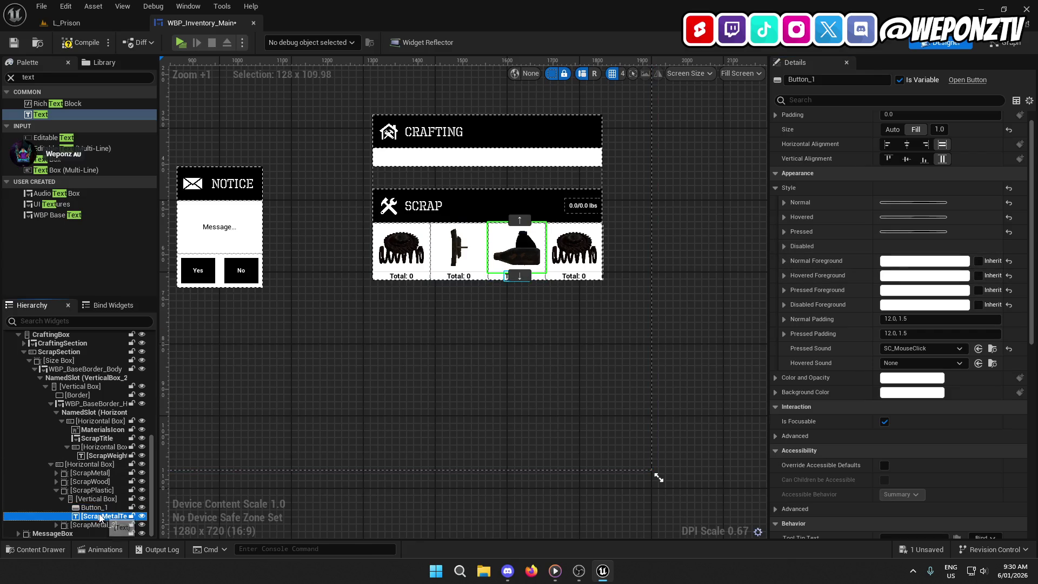
left_click(95, 517)
type("S")
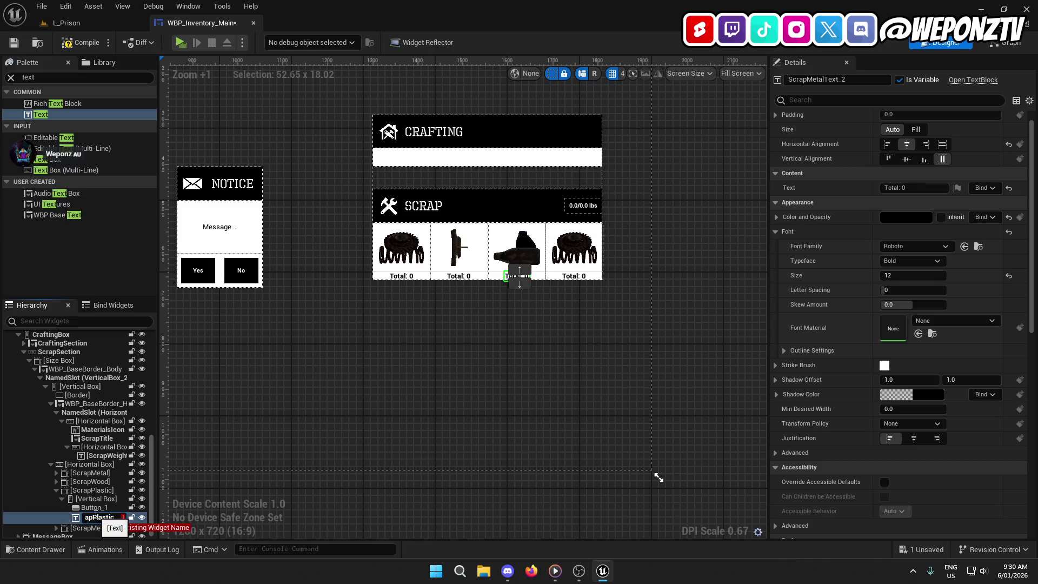
key("Return")
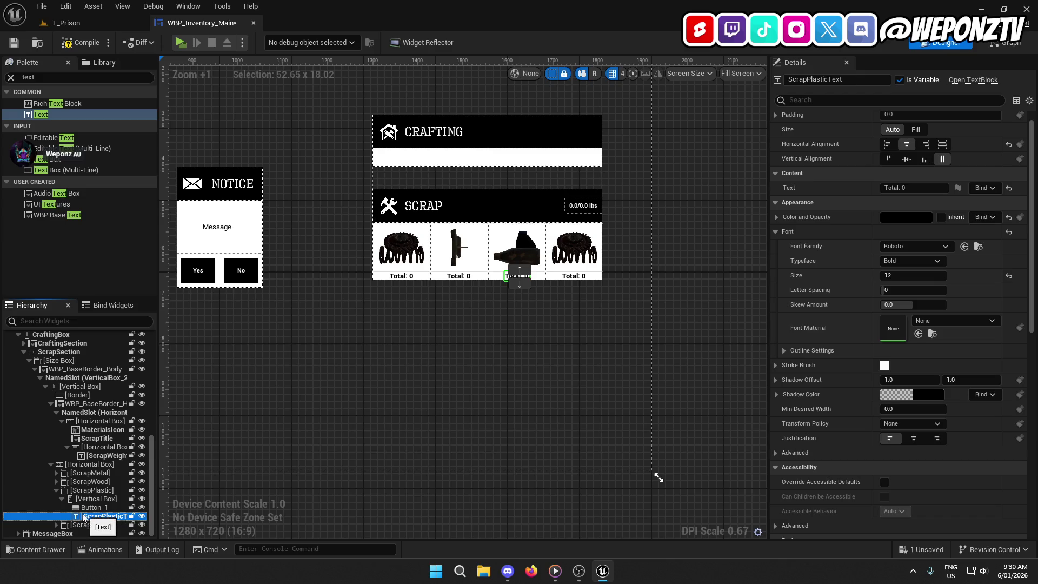
left_click(577, 249)
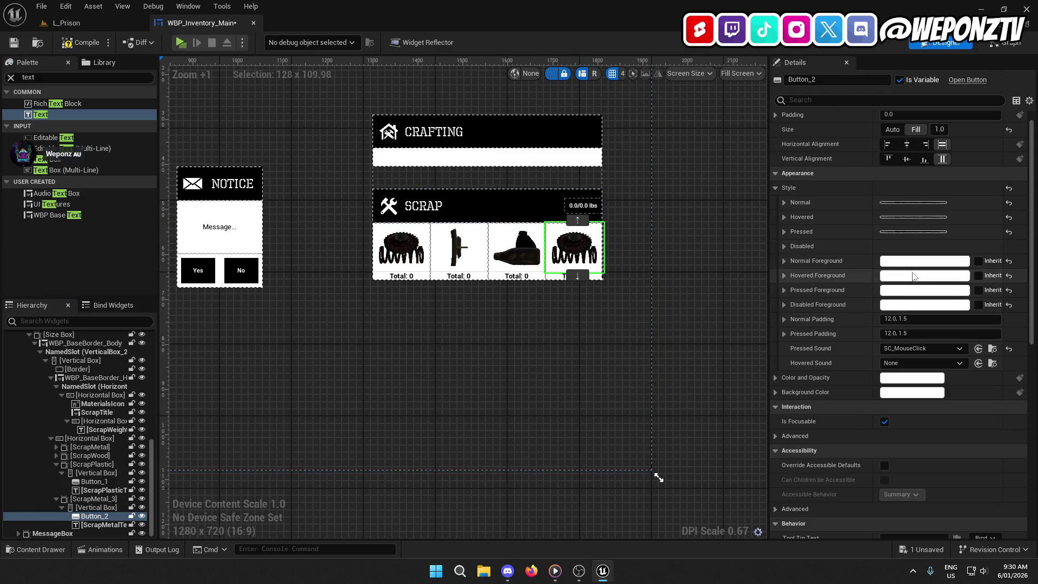
- Set the fourth button's Normal image to SM_ScrapElectronics and review its state styles
left_click(785, 203)
left_click(928, 219)
type("s")
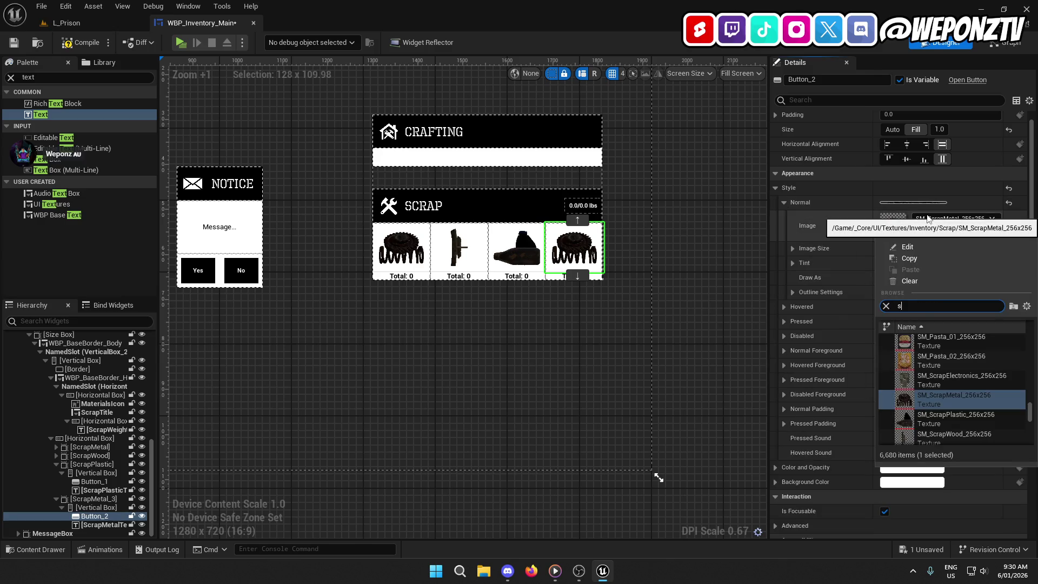
type("pe")
left_click(957, 383)
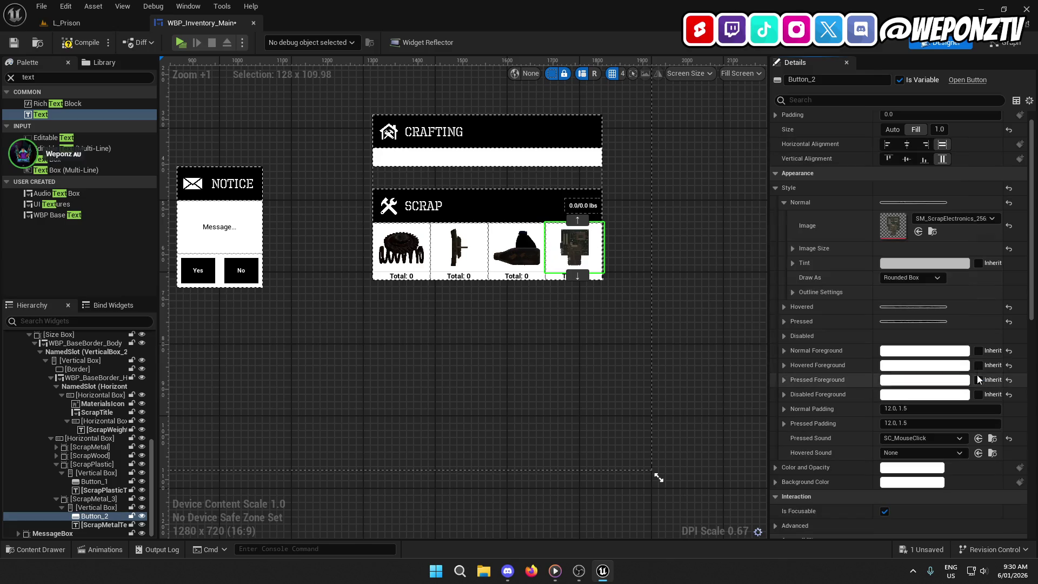
left_click(932, 231)
left_click(200, 23)
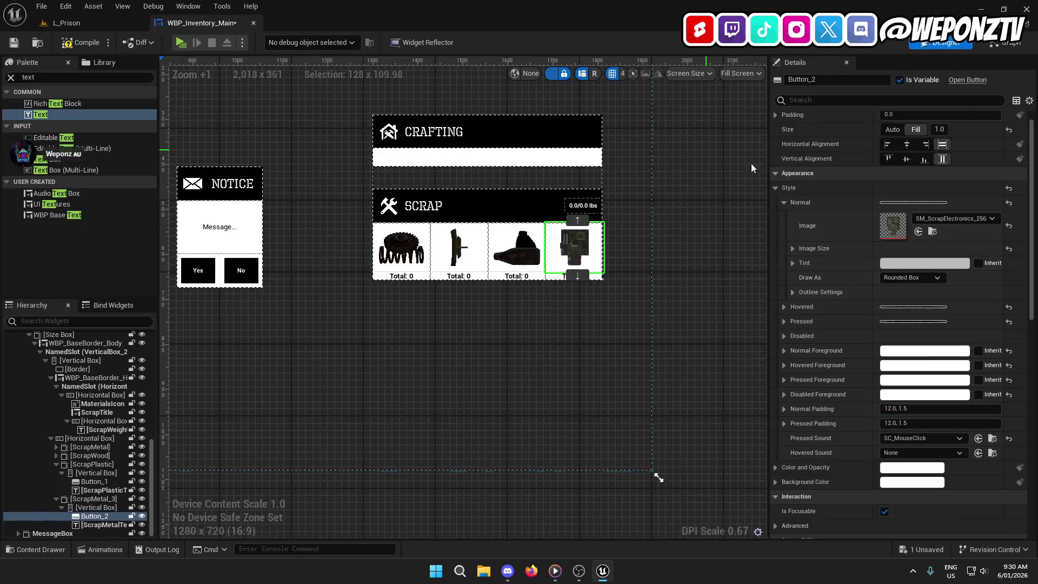
left_click(784, 202)
left_click(784, 216)
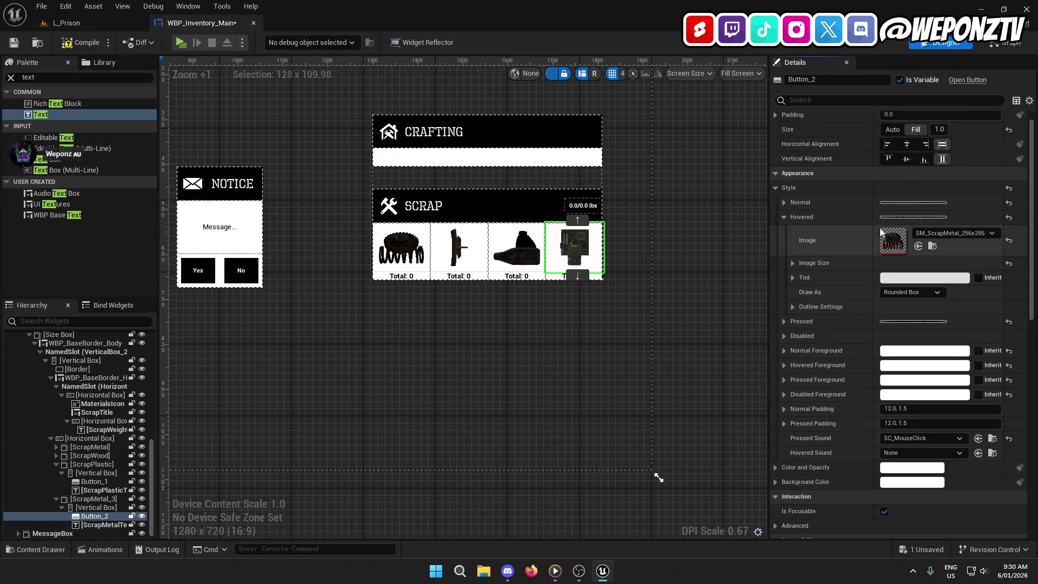
left_click(784, 217)
left_click(784, 232)
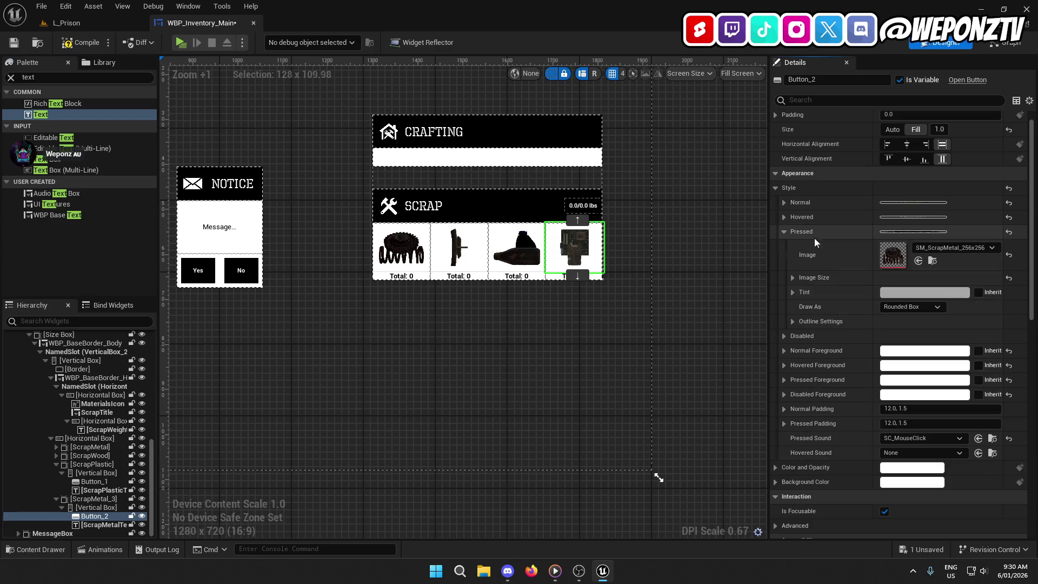
left_click(784, 231)
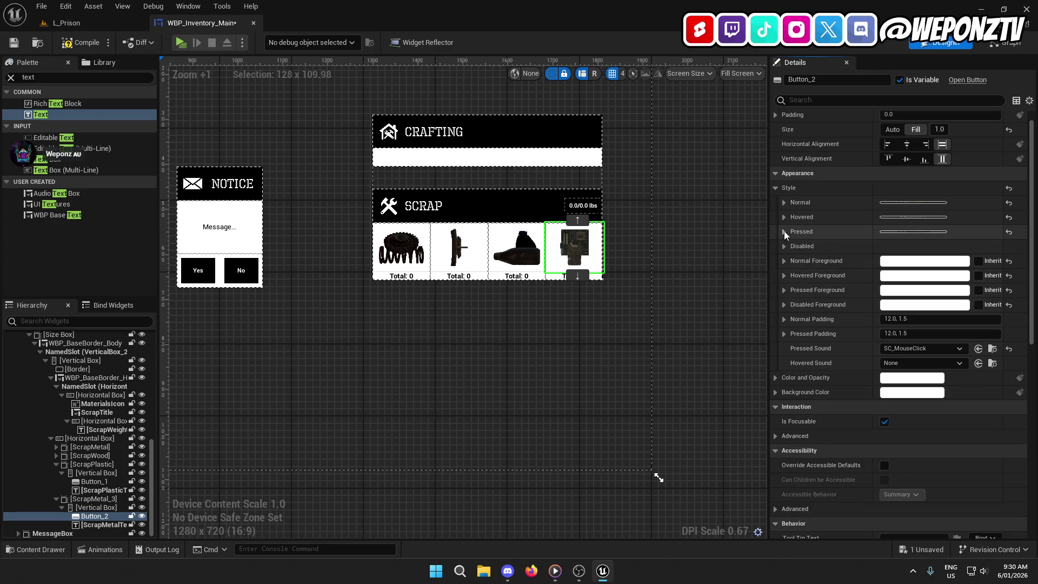
- Rename the fourth slot's total label to ScrapElectronicsText
left_click(104, 525)
left_click(105, 524)
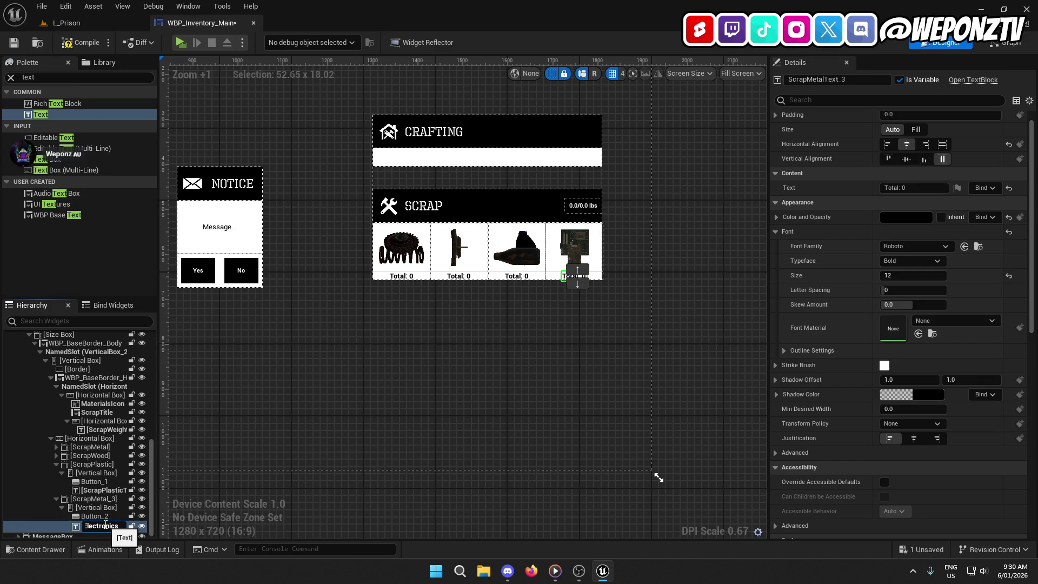
key("Return")
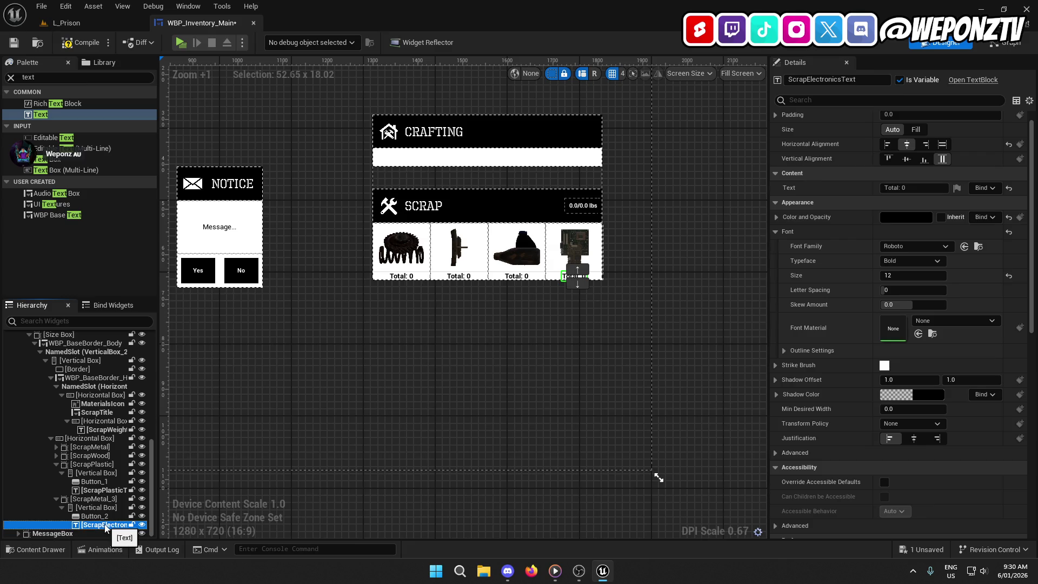
mouse_move(508, 350)
left_mouse_down()
mouse_move(514, 366)
mouse_move(457, 355)
mouse_move(509, 359)
left_mouse_up()
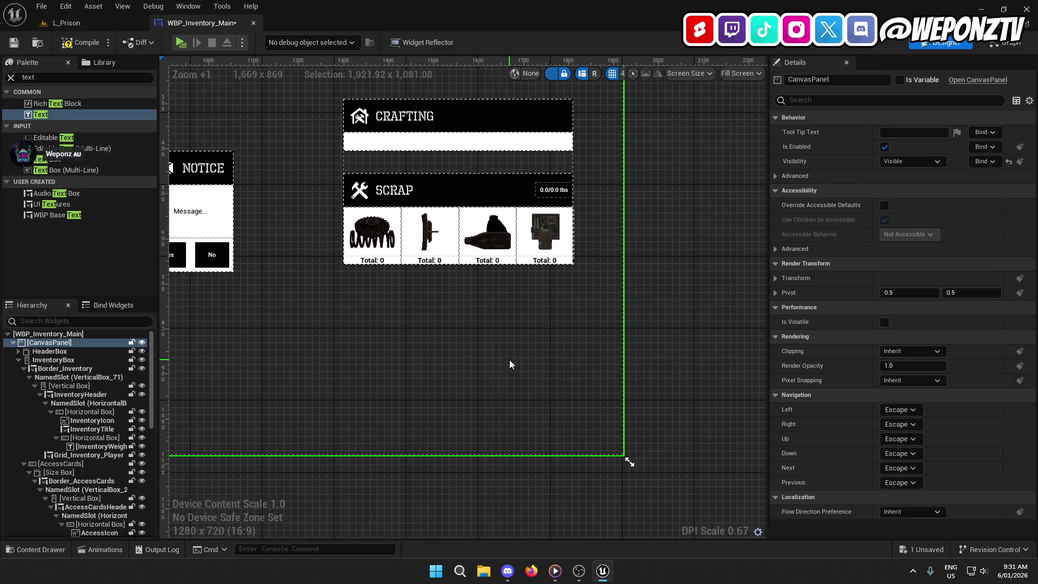
- Bind the metal and wood totals to GetScrapMetalAmount and GetScrapWoodAmount
left_click(386, 224)
left_click_drag(399, 311, 457, 322)
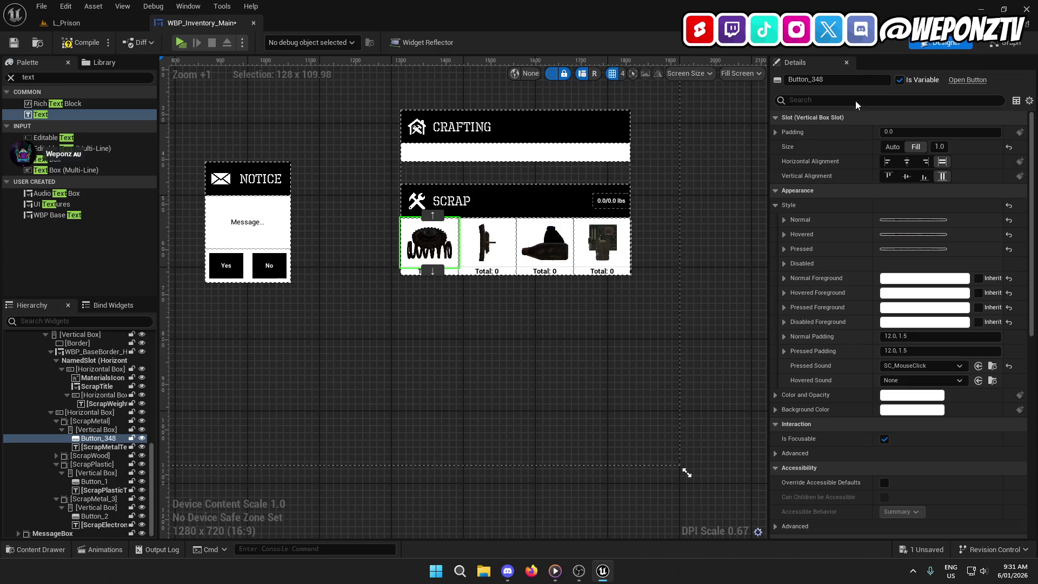
left_click(556, 274)
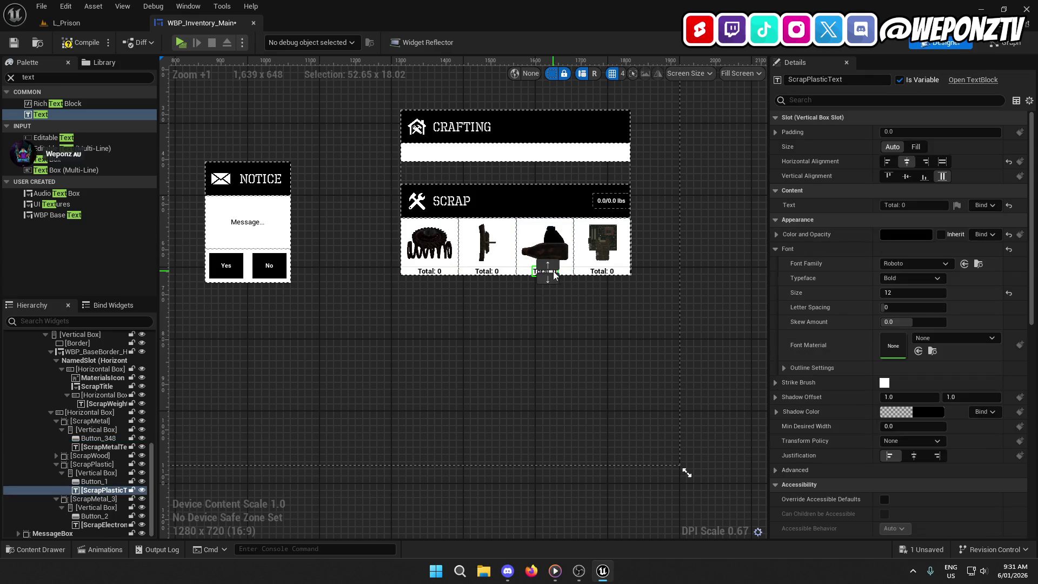
left_click(991, 205)
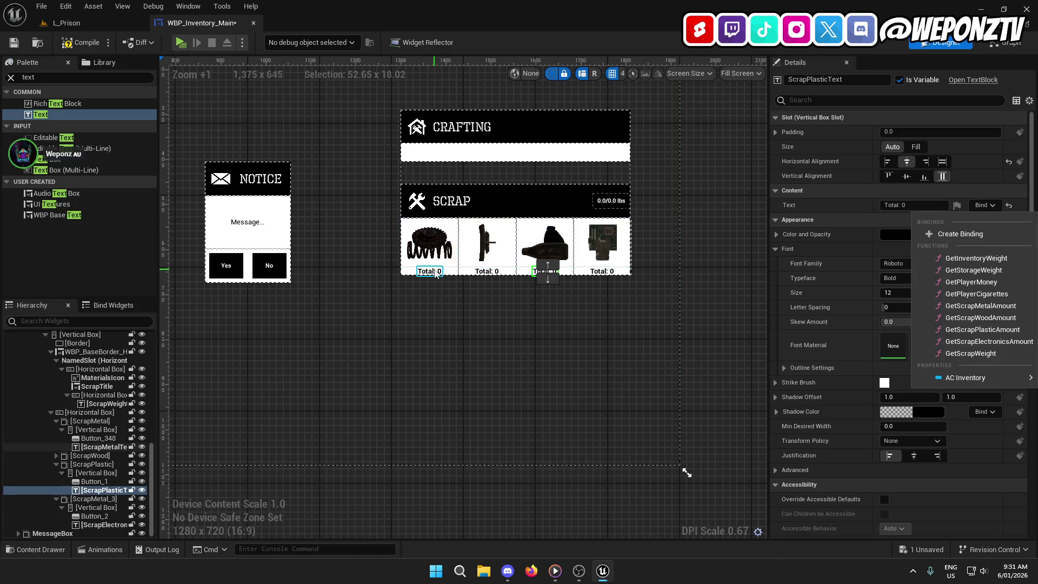
left_click(430, 271)
left_click(984, 205)
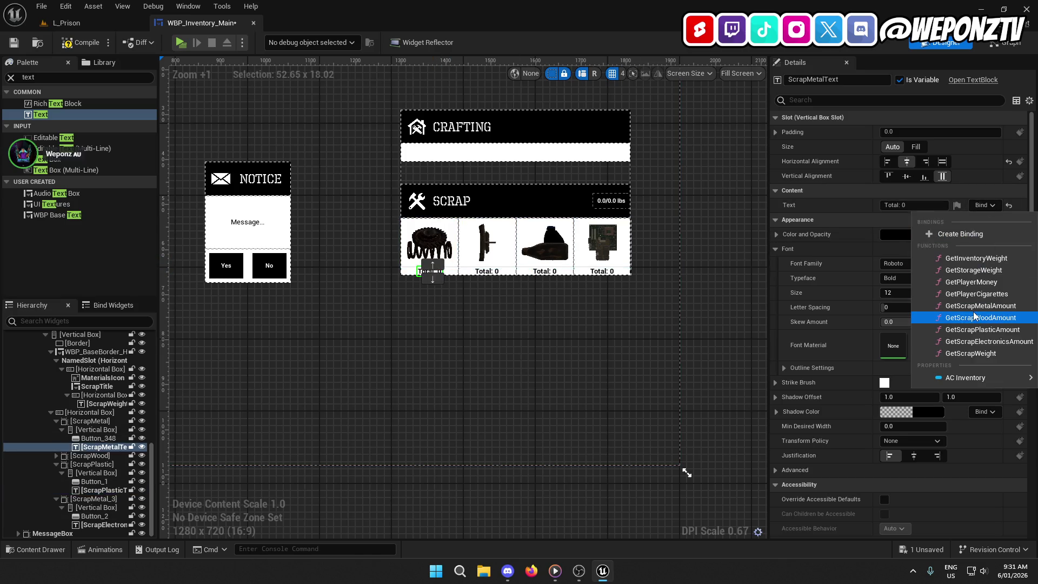
left_click(1007, 306)
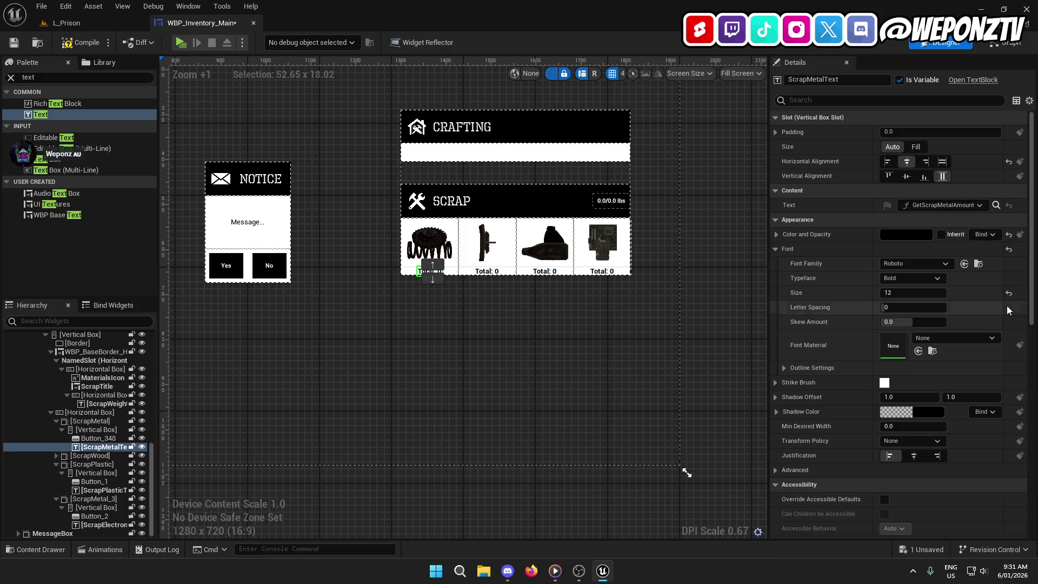
left_click(490, 273)
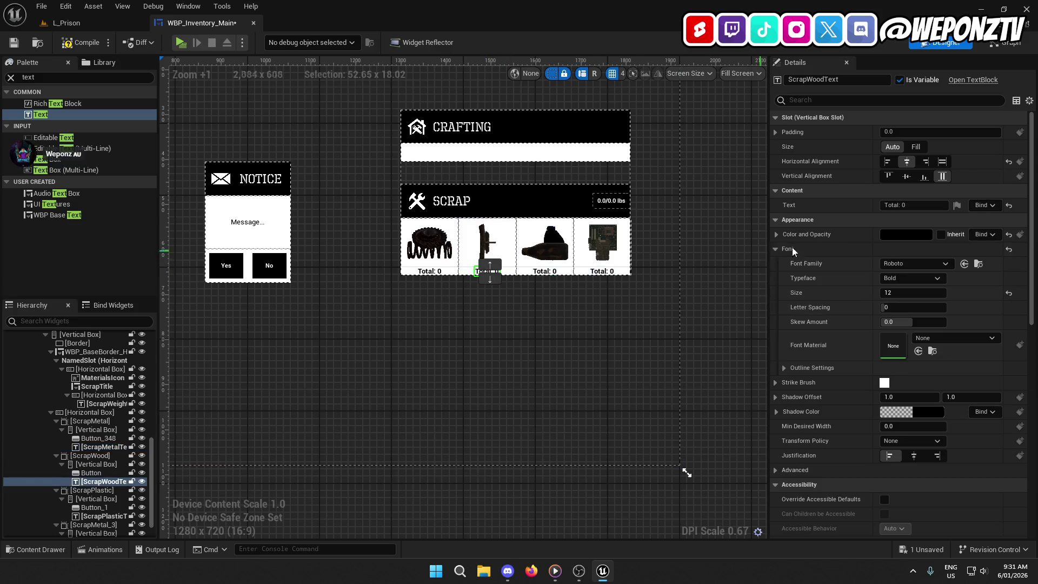
left_click(984, 205)
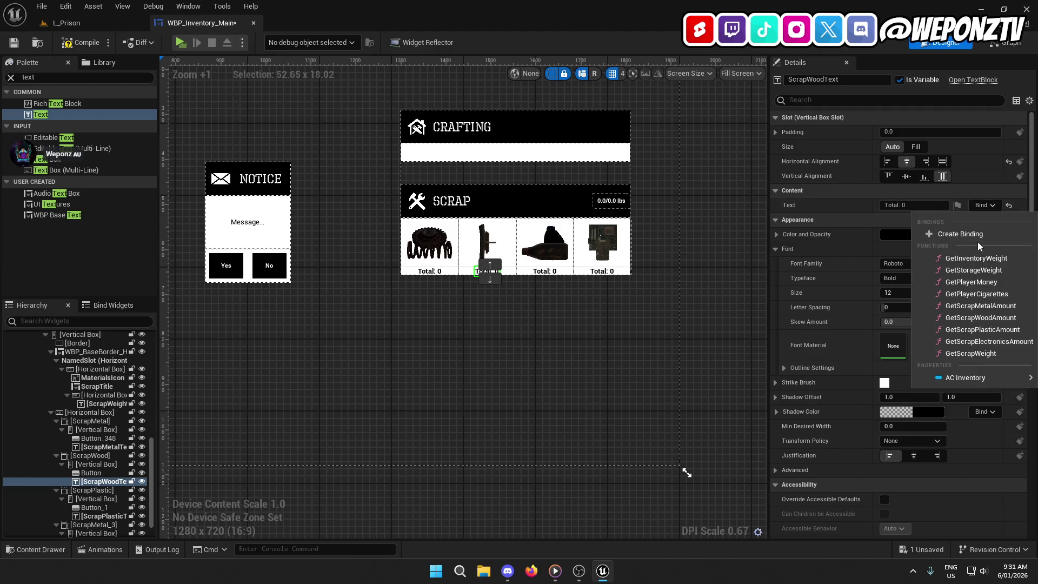
left_click(976, 317)
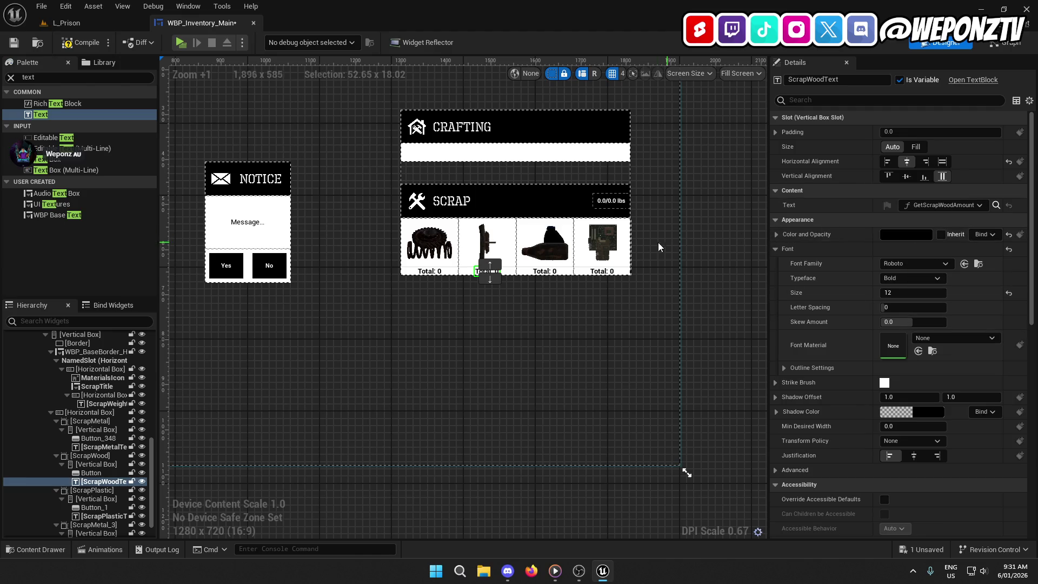
- Bind the plastic and electronics totals to their GetScrap…Amount functions, then save the widget
left_click(545, 272)
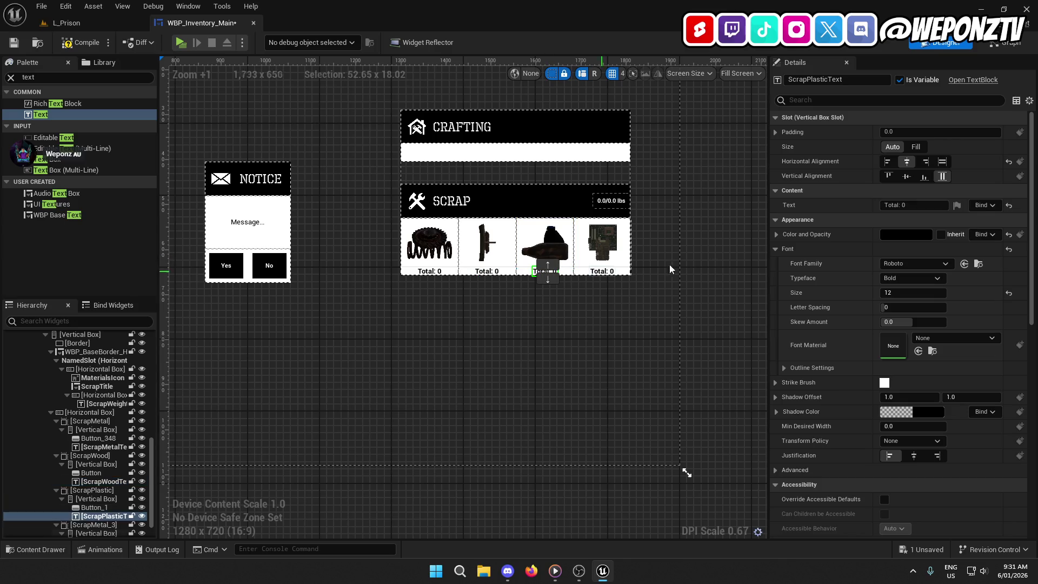
left_click(984, 205)
left_click(984, 329)
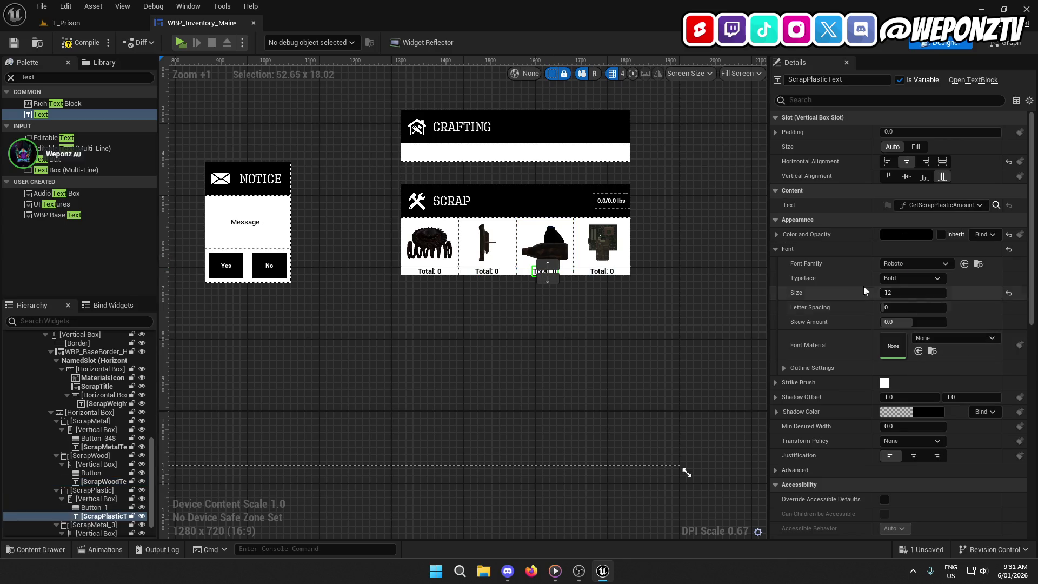
left_click(602, 272)
left_click(985, 205)
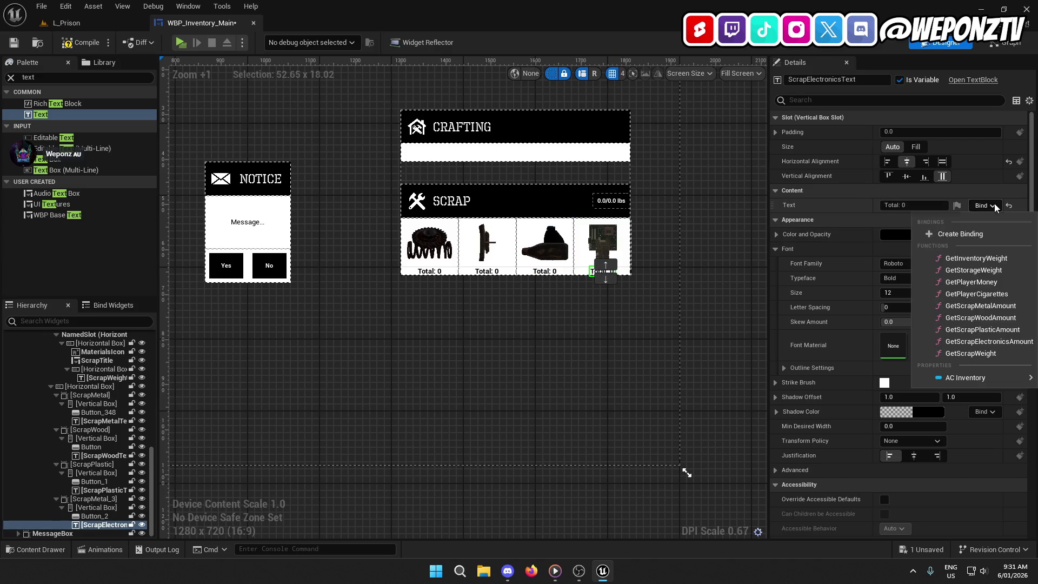
left_click(989, 341)
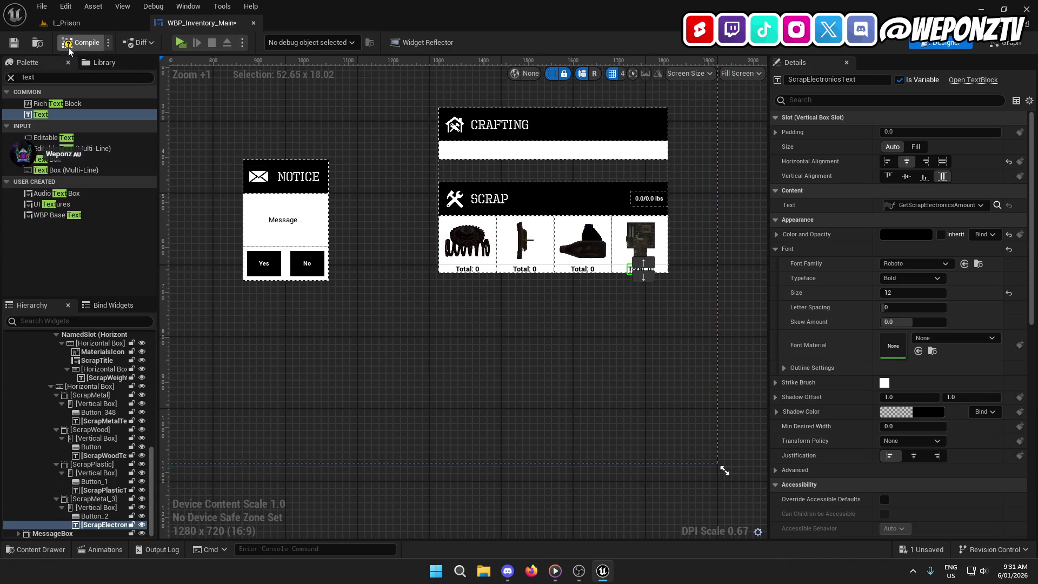
left_click(13, 43)
left_click(96, 22)
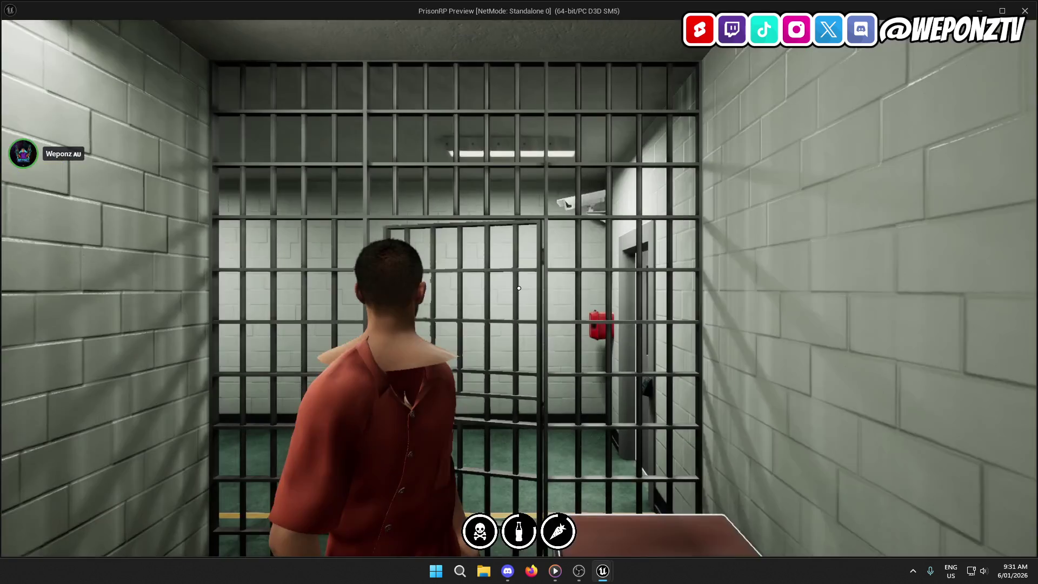
- Play-test by crafting a Shank and confirm the scrap totals drop from 5 to 4 and 3
key("w")
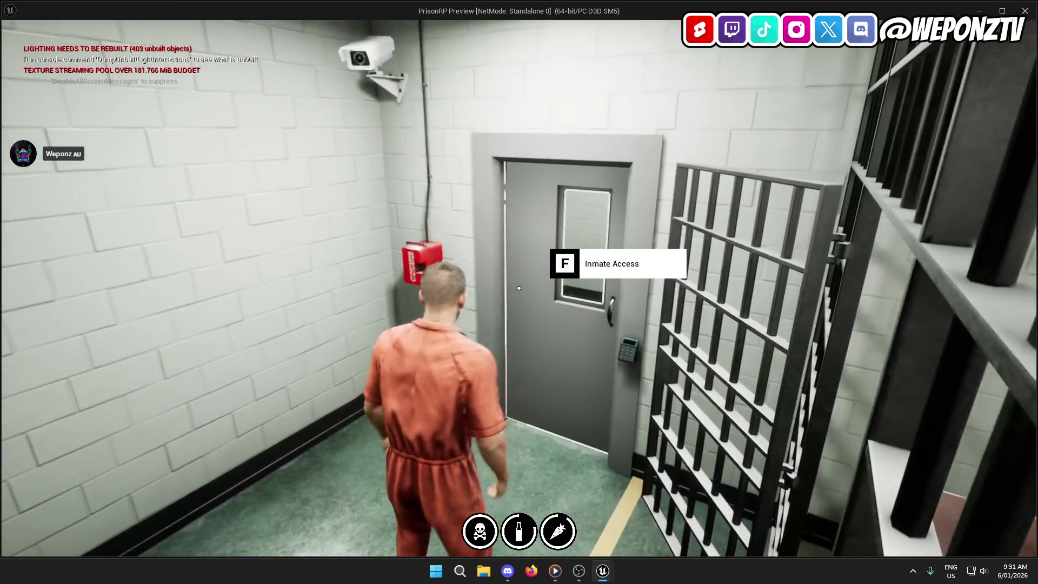
key("Tab")
left_click(75, 35)
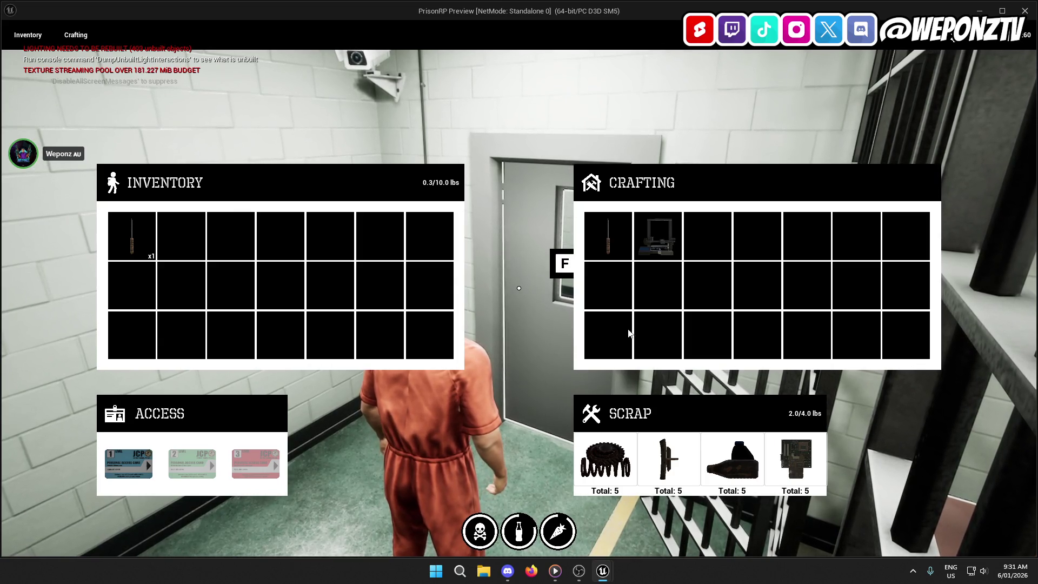
left_click(609, 241)
left_click(743, 295)
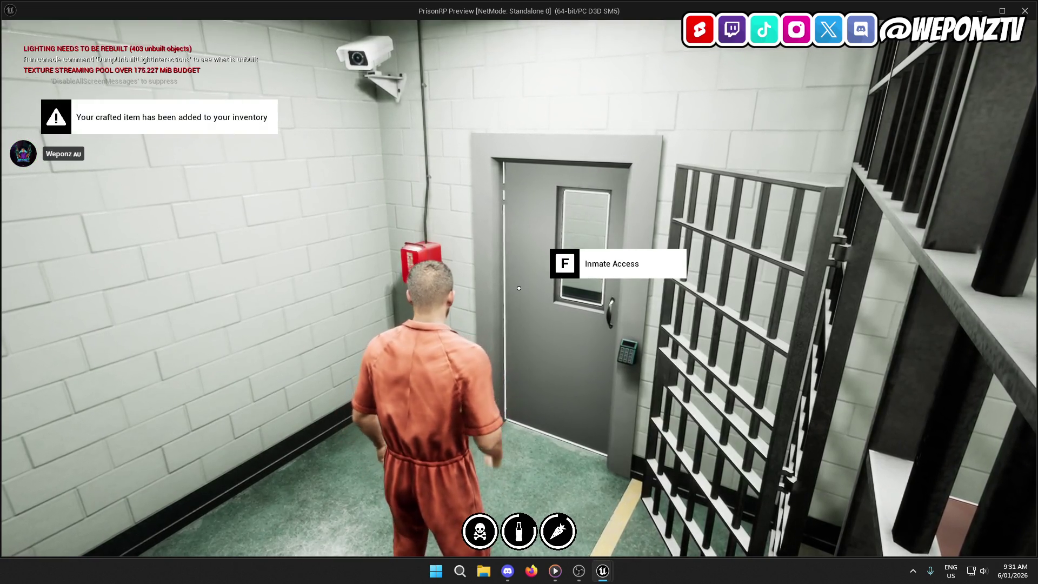
key("Tab")
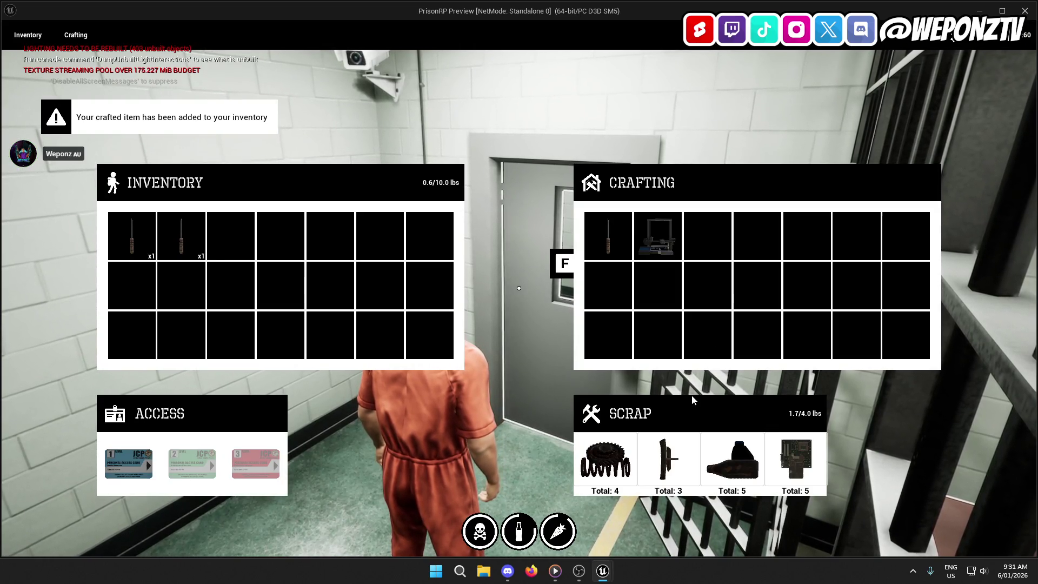
key("Escape")
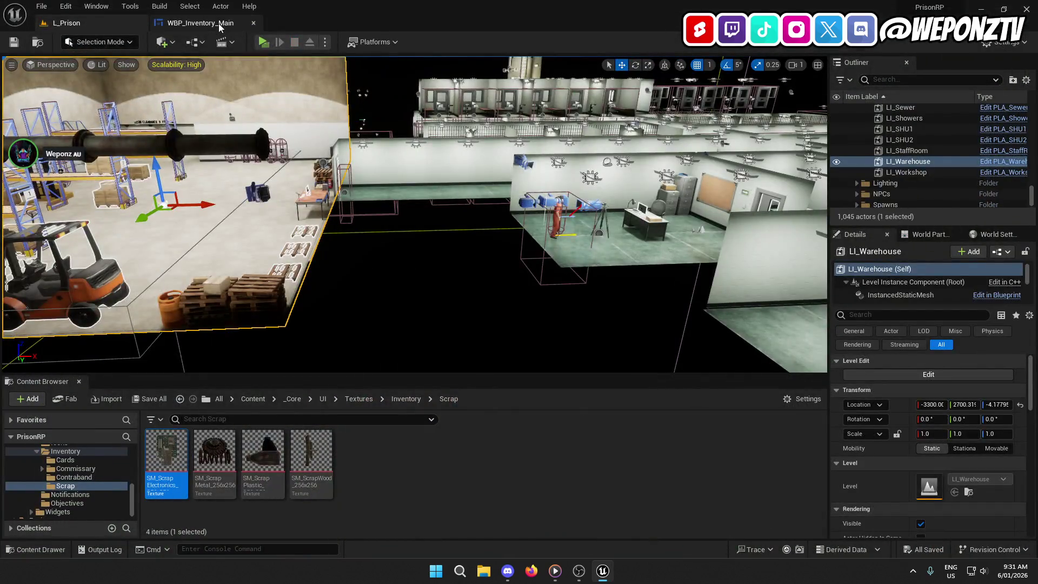
- Set the four scrap Total labels to font size 10
left_click(200, 23)
left_click(470, 270)
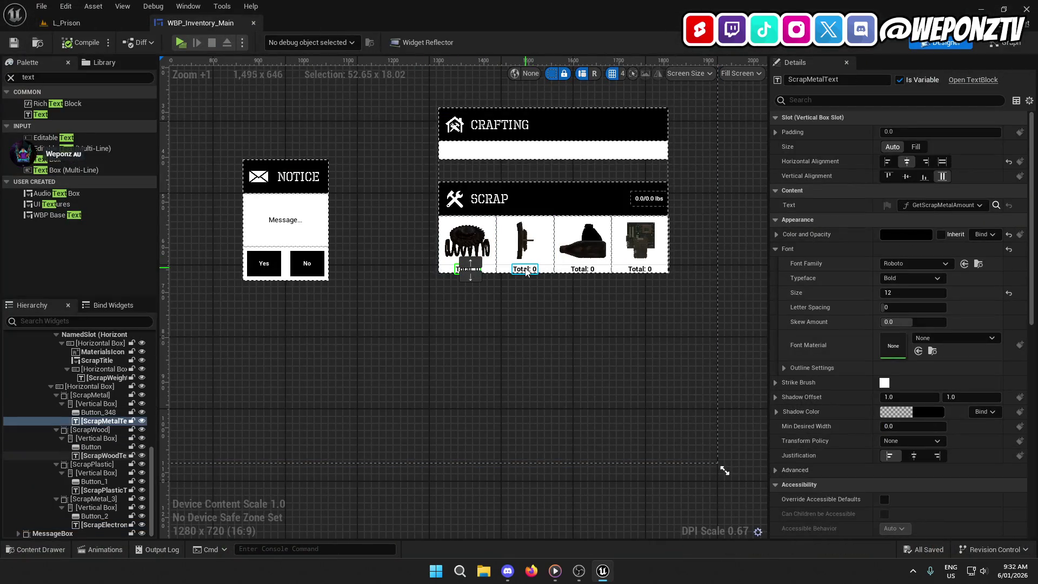
left_click(525, 270, "ctrl")
left_click(581, 270, "ctrl")
left_click(640, 269, "ctrl")
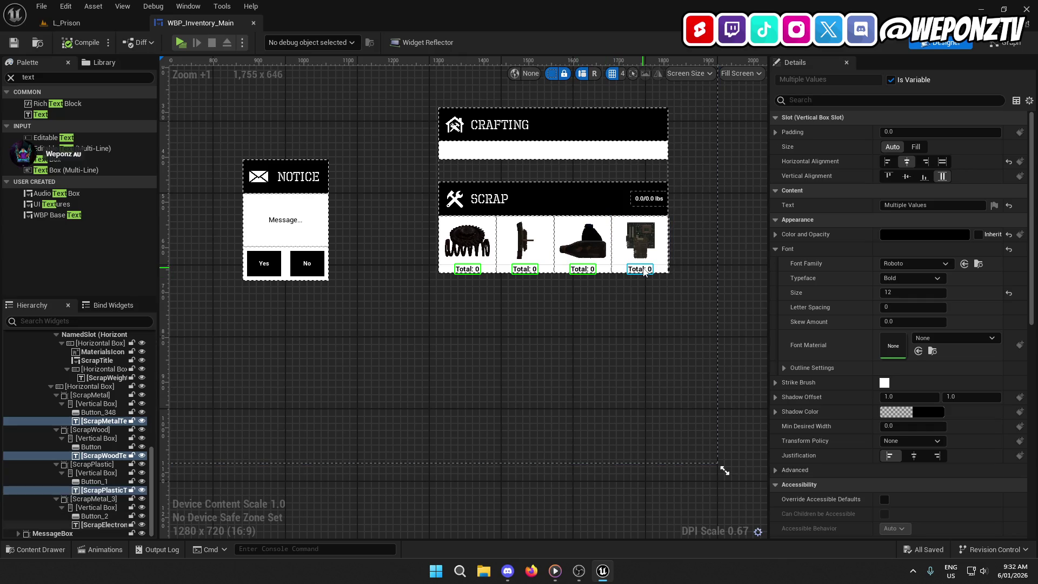
left_click(902, 289)
type("10")
key("Return")
left_click(601, 318)
- Set the Normal style Draw As to Image on all four scrap buttons
mouse_move(601, 318)
left_mouse_down()
mouse_move(561, 315)
mouse_move(596, 320)
left_mouse_up()
mouse_move(500, 329)
left_mouse_down()
mouse_move(542, 313)
mouse_move(510, 309)
left_mouse_up()
left_click(467, 219)
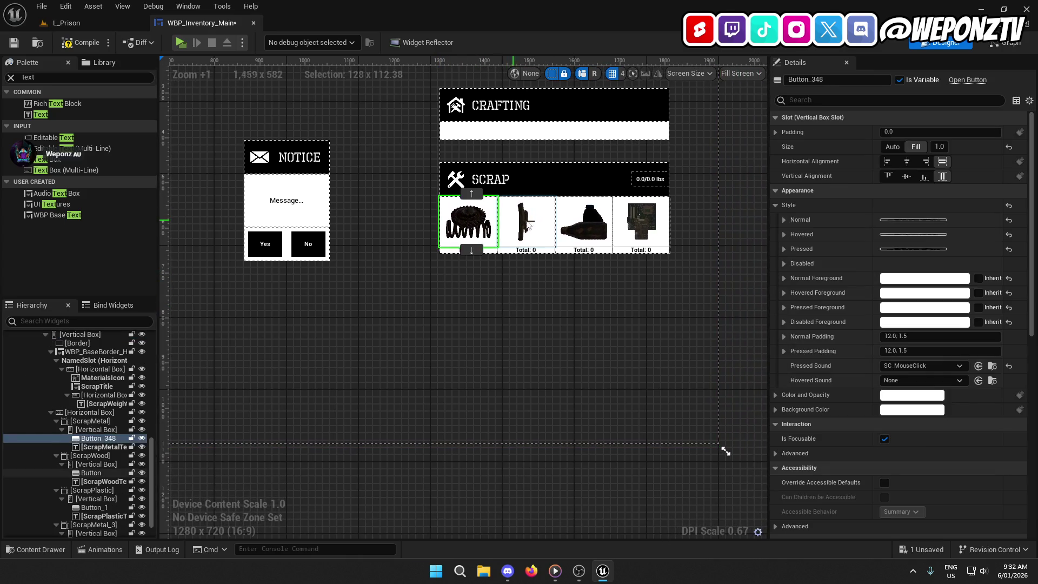
left_click(526, 222, "ctrl")
left_click(584, 221, "ctrl")
left_click(643, 234, "ctrl")
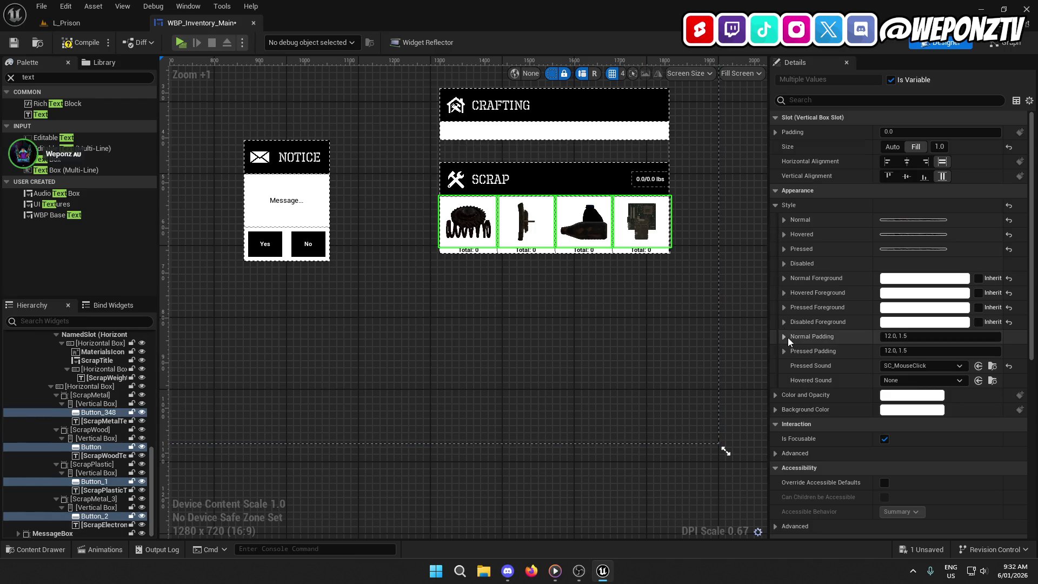
left_click(785, 221)
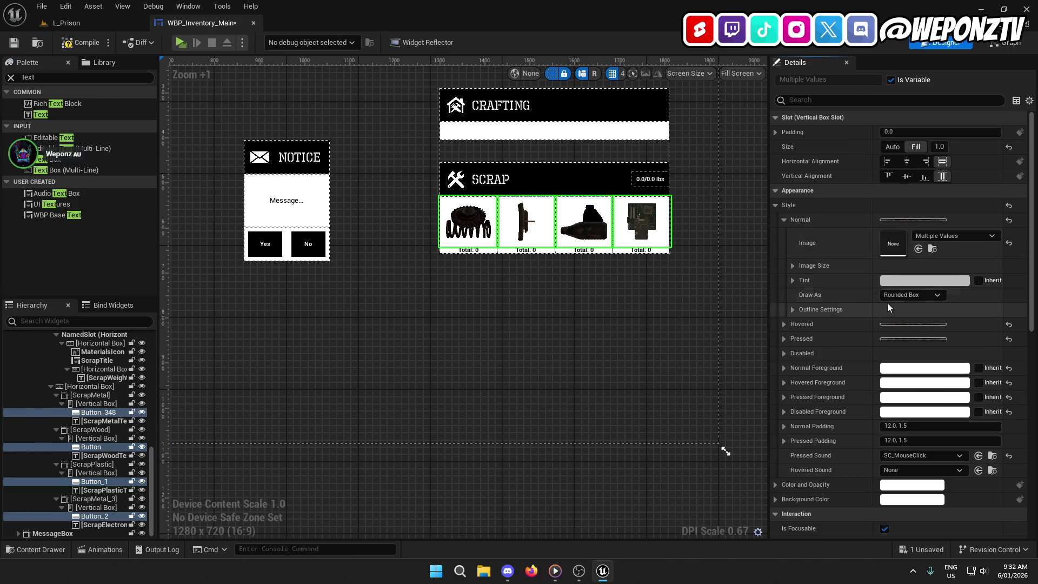
left_click(900, 294)
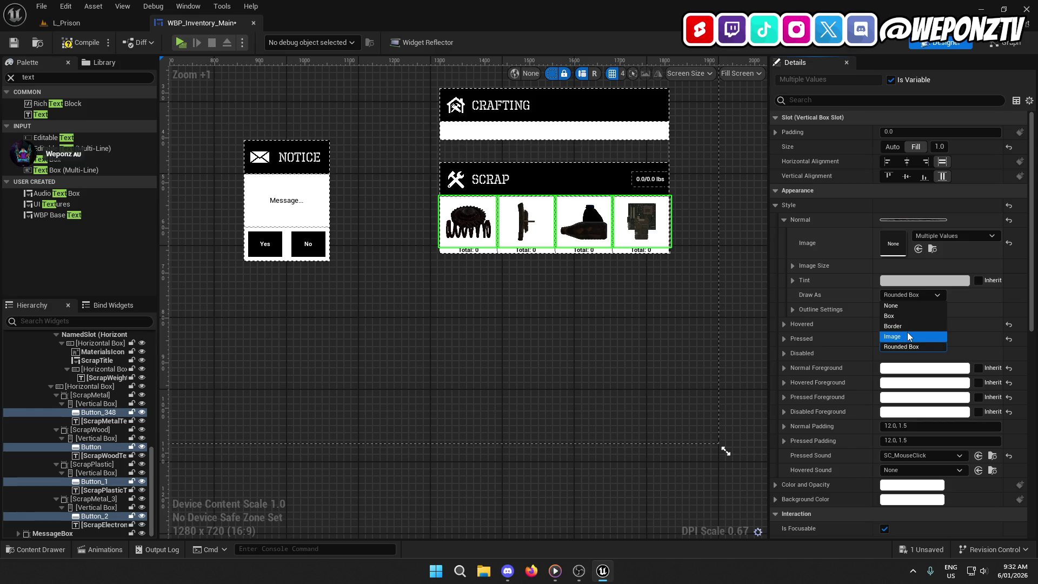
left_click(907, 327)
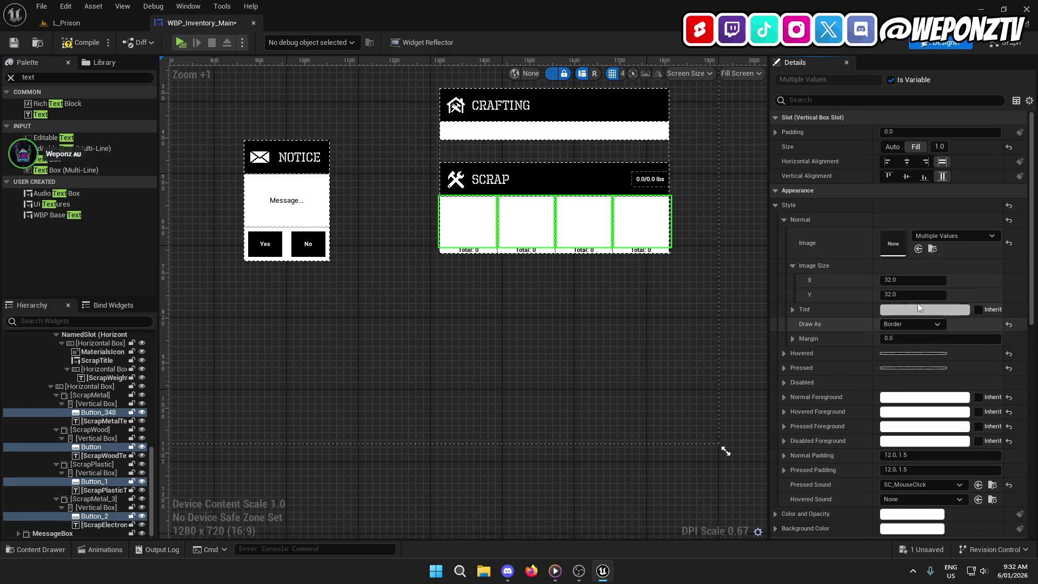
left_click(902, 327)
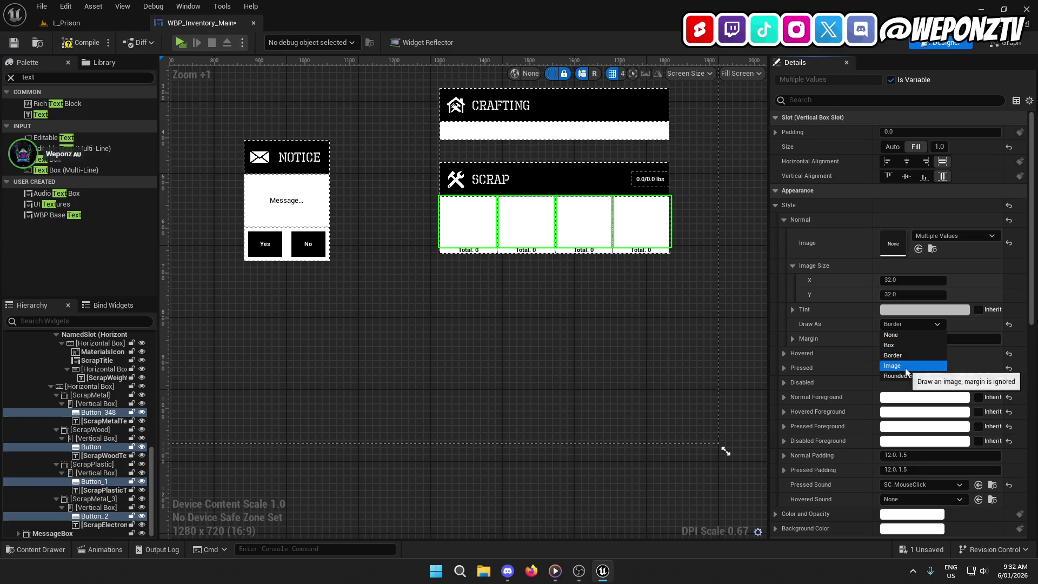
left_click(898, 366)
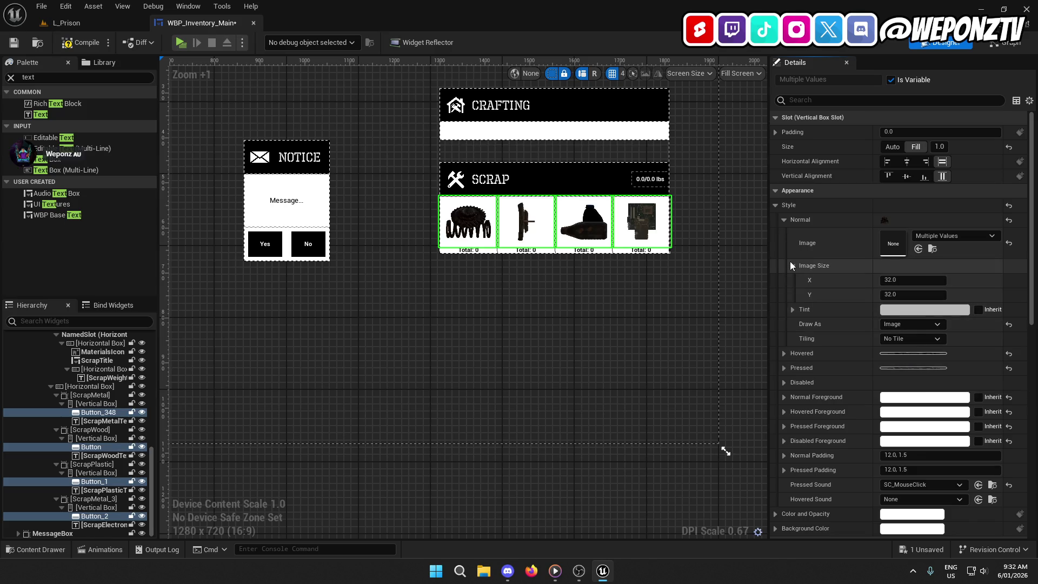
left_click(785, 220)
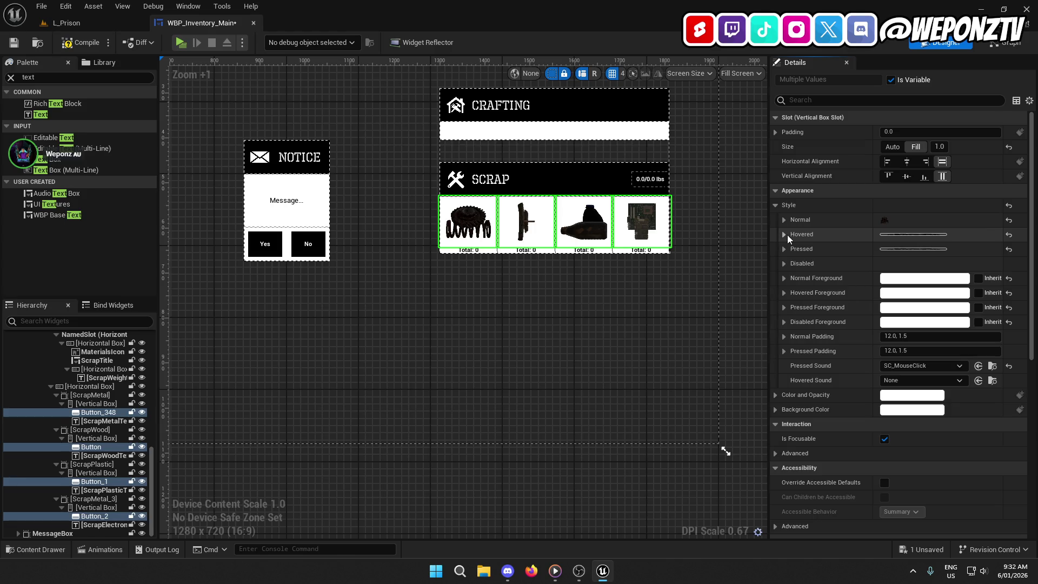
- Set the Hovered and Pressed styles' Draw As to Image on the scrap buttons
left_click(785, 234)
left_click(897, 309)
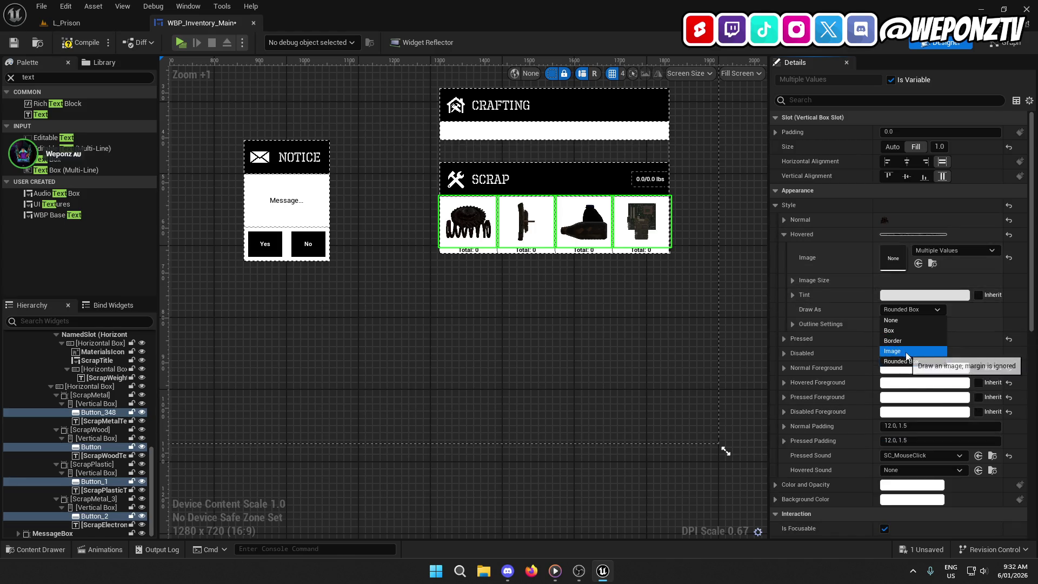
left_click(893, 351)
left_click(785, 234)
left_click(785, 248)
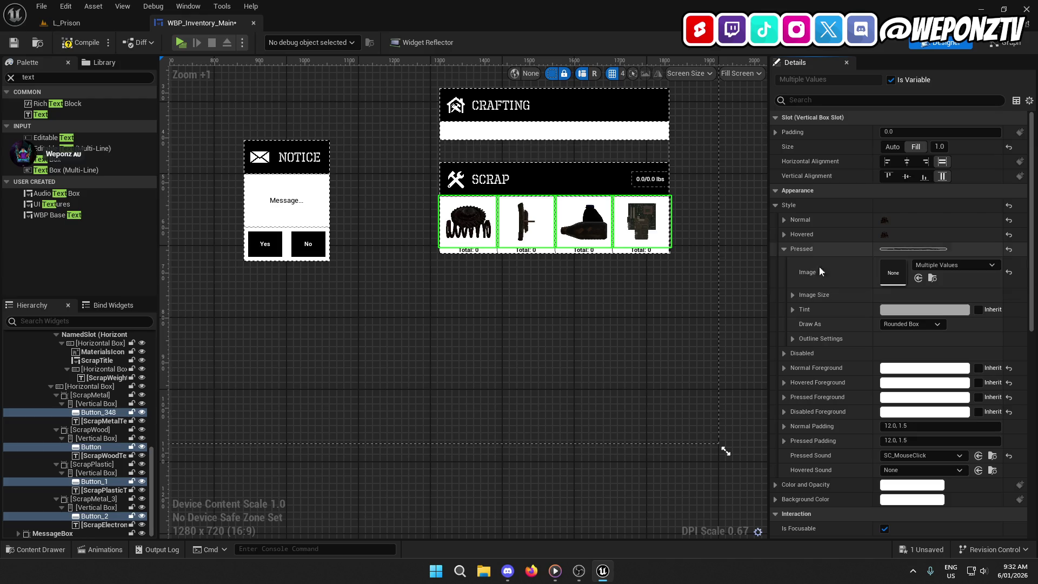
left_click(913, 324)
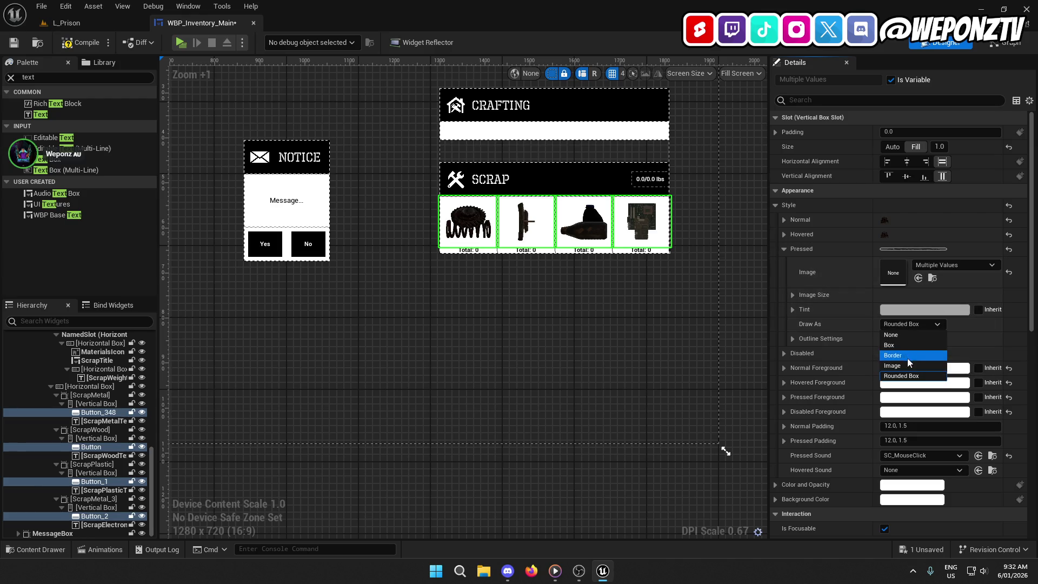
left_click(904, 365)
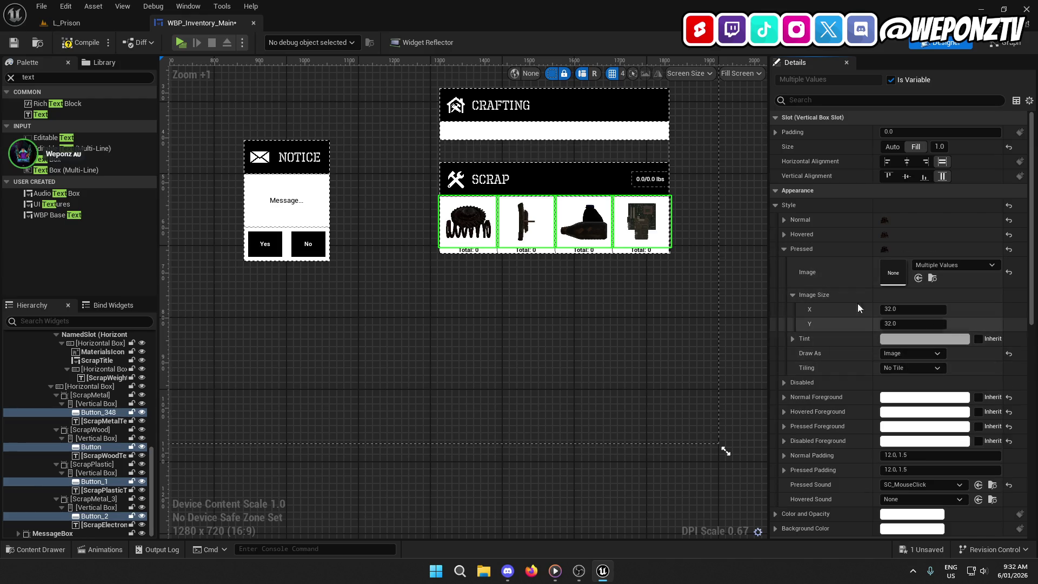
left_click(784, 249)
- Compare with the red access card, then inspect the scrap buttons' Disabled style
left_click_drag(524, 335, 759, 303)
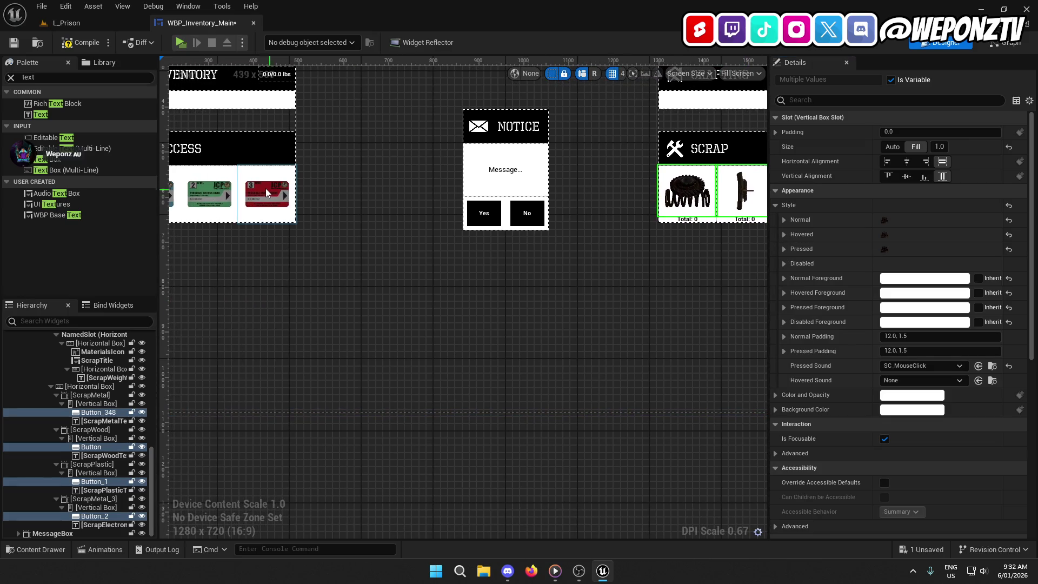
left_click(265, 188)
left_click_drag(660, 291, 468, 278)
left_click(496, 183)
left_click(555, 183, "ctrl")
left_click(612, 188, "ctrl")
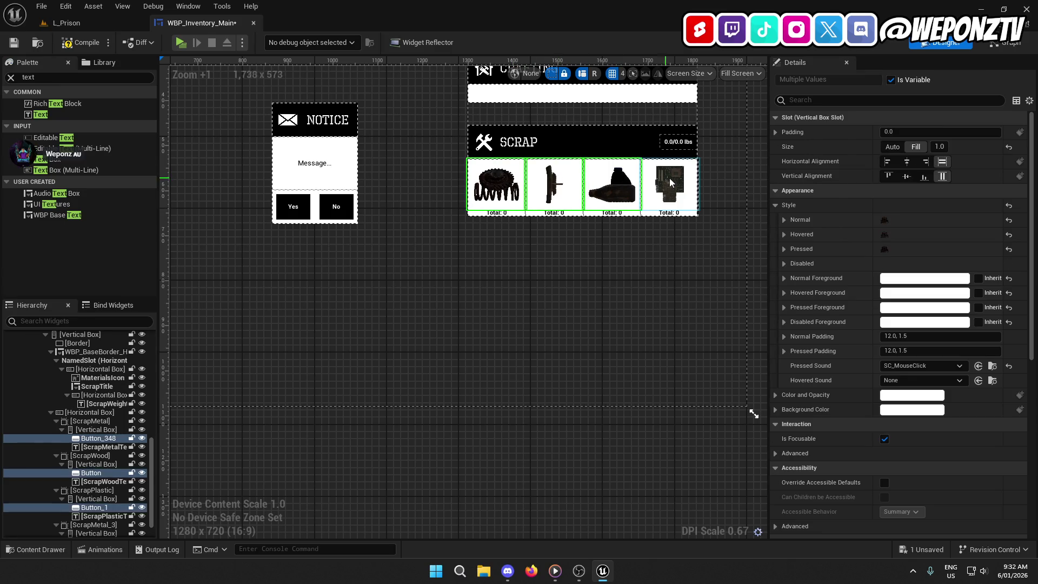
left_click(670, 184, "ctrl")
left_click(784, 264)
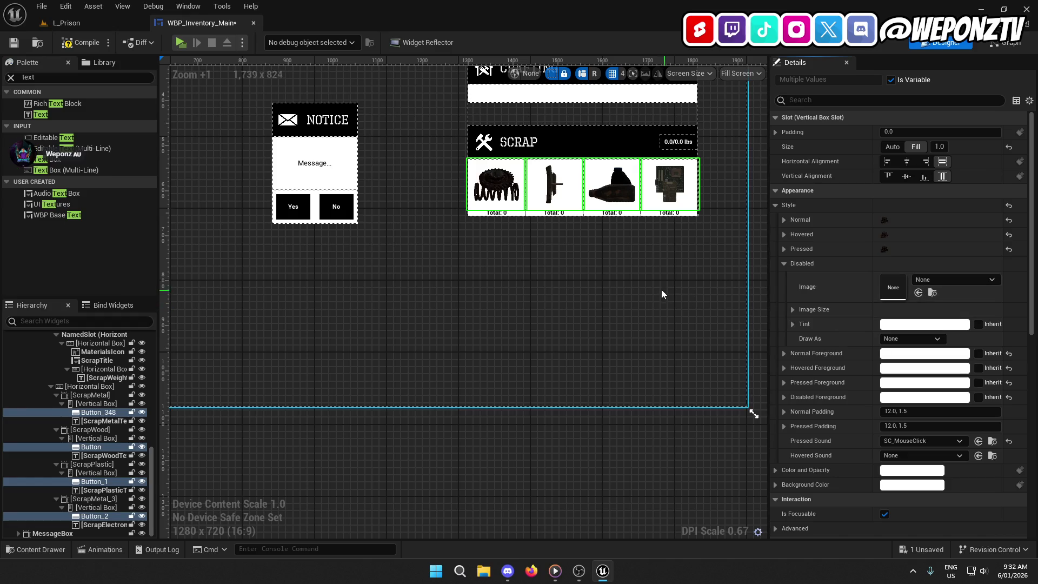
left_click(785, 263)
left_click(606, 272)
- Reset the three access cards' Disabled style to default, then undo the reset
left_click_drag(606, 272, 855, 284)
left_click(325, 200)
left_click(265, 196, "ctrl")
left_click(210, 193, "ctrl")
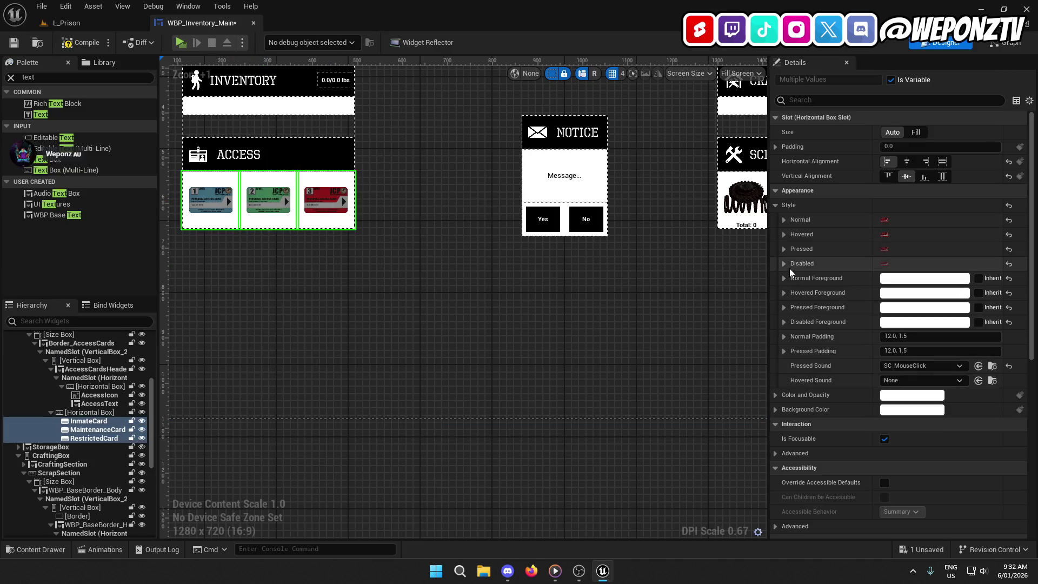
left_click(786, 264)
left_click(1009, 264)
left_click(648, 294)
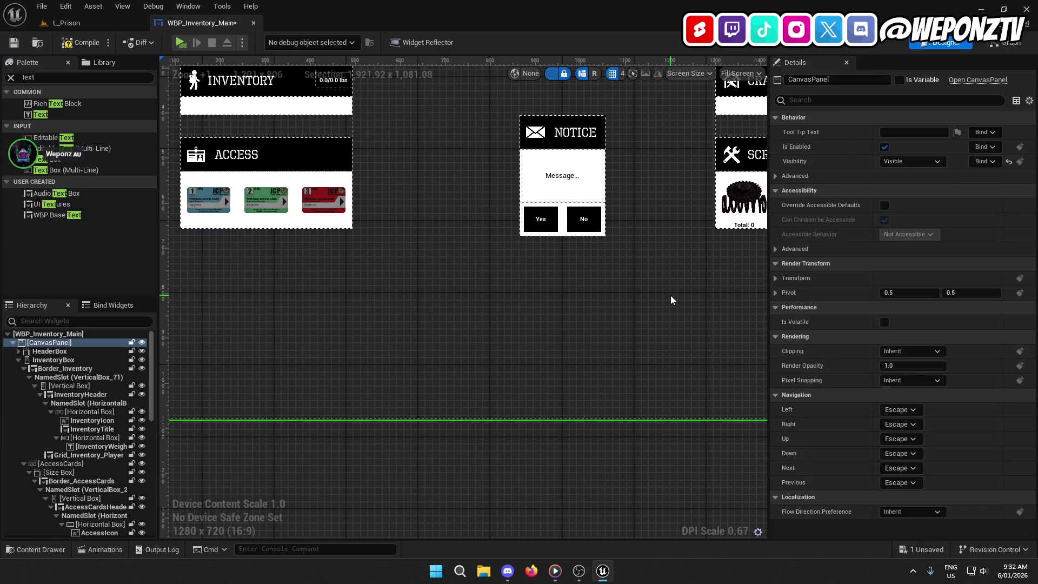
key("ctrl+z")
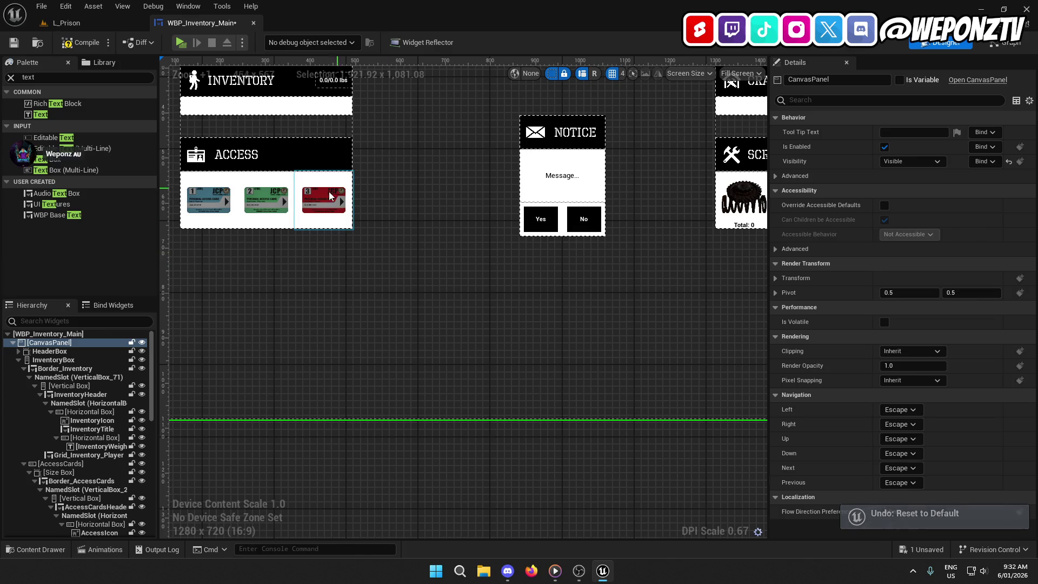
left_click(329, 195)
mouse_move(696, 279)
left_mouse_down()
mouse_move(443, 300)
mouse_move(481, 260)
mouse_move(601, 224)
left_mouse_up()
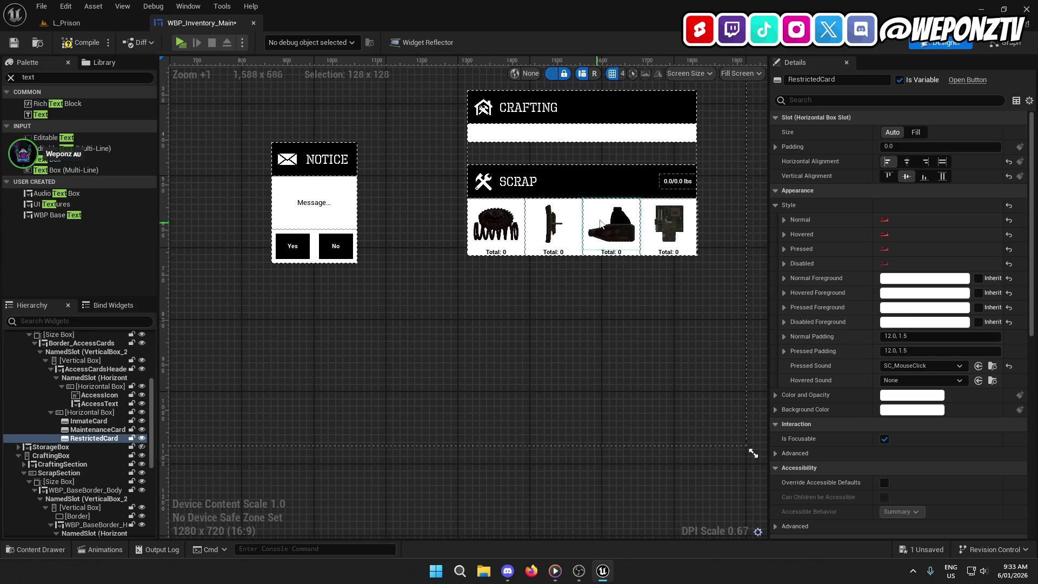
left_click(579, 317)
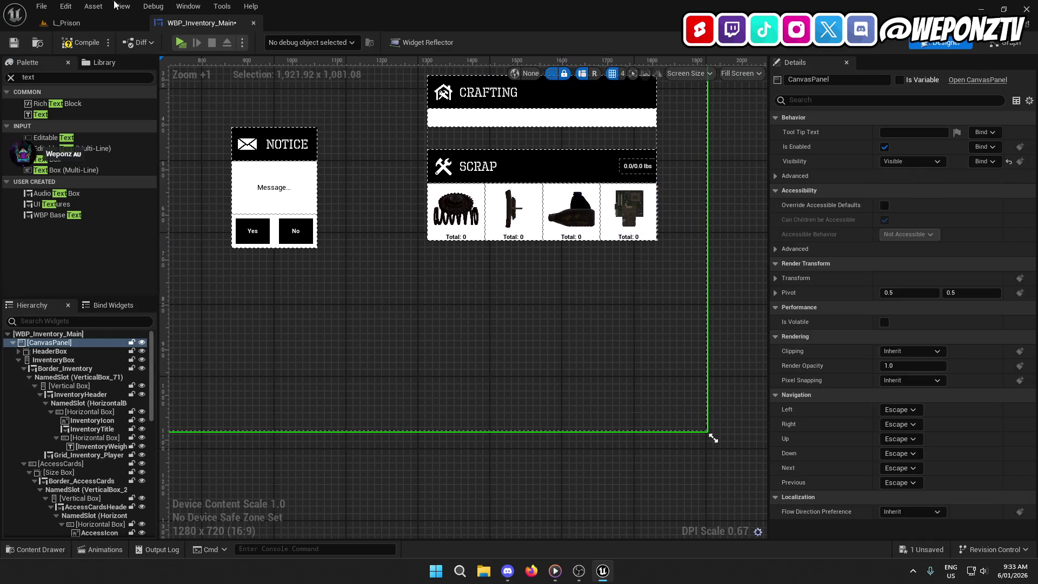
- Compile and save WBP_Inventory_Main
left_click(74, 43)
key("ctrl+s")
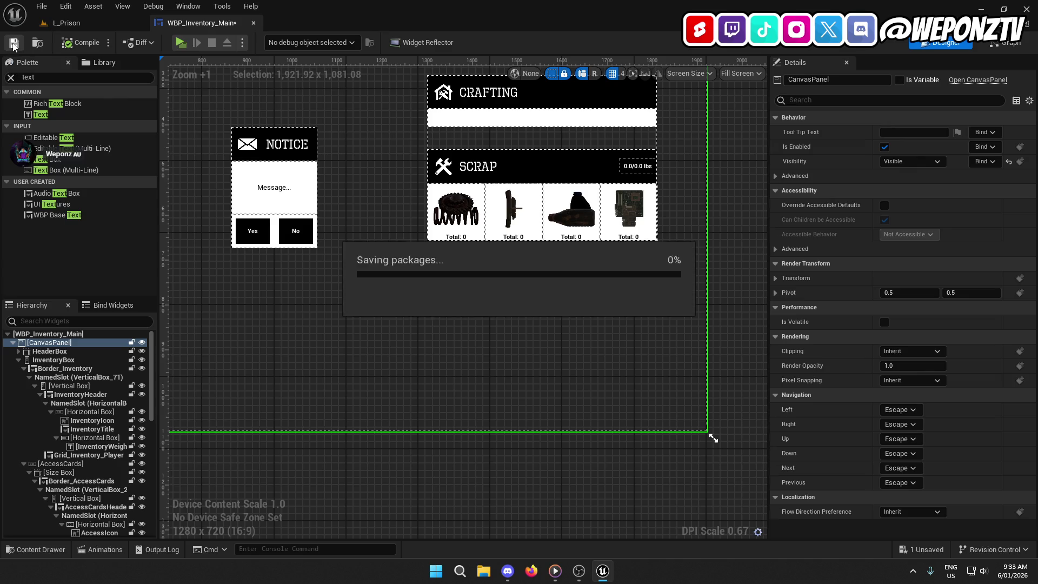
left_click(106, 28)
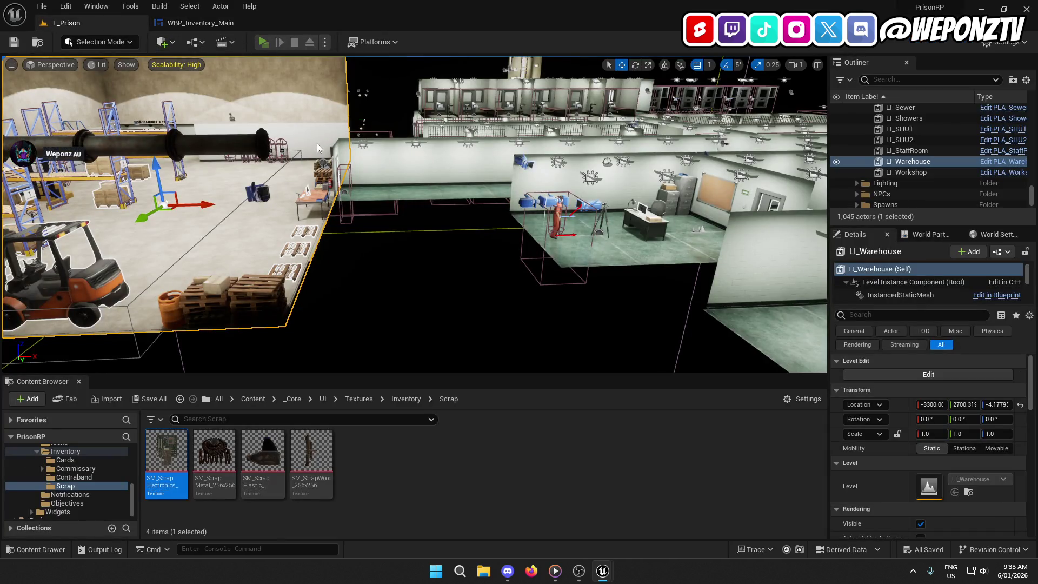
- Play-test L_Prison, confirming every scrap slot shows 'Total: 5', then return to the widget designer
left_click(264, 42)
key("Tab")
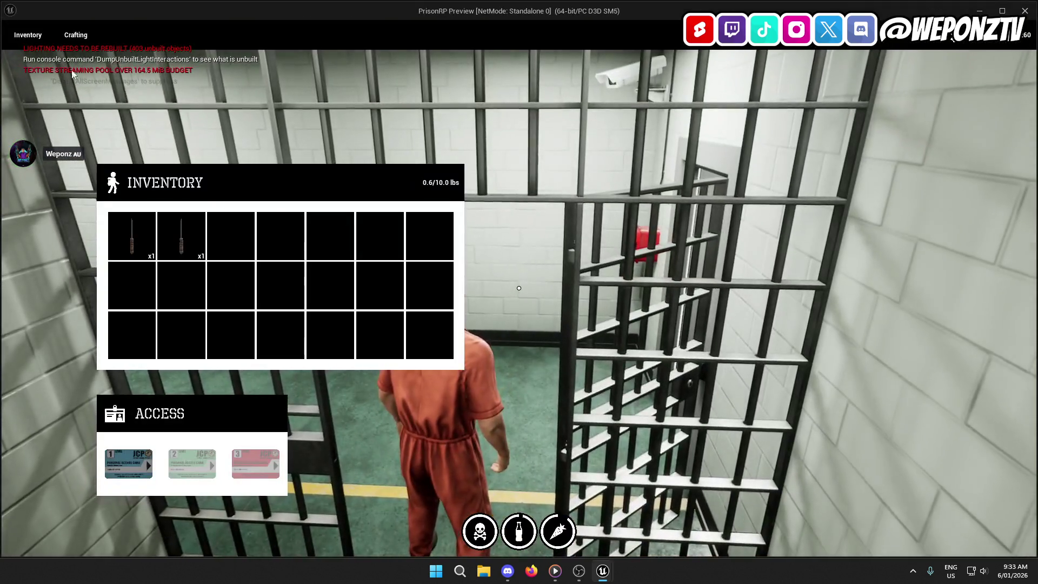
left_click(76, 35)
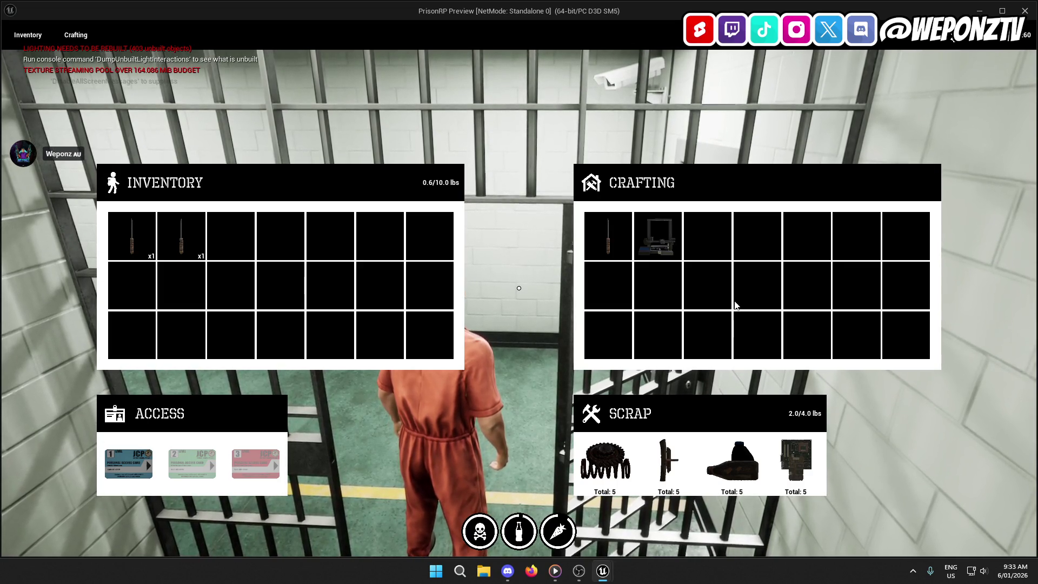
key("Escape")
left_click(200, 23)
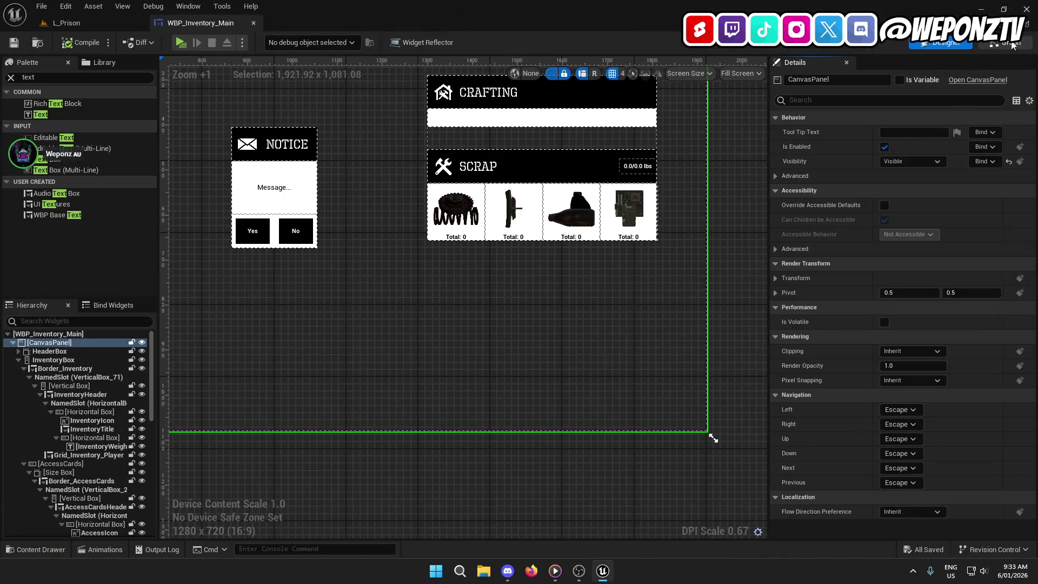
- Change GetScrapMetalAmount's format text to 'Metal: x{amount}' and save
left_click(1013, 45)
left_click_drag(385, 301, 485, 282)
scroll(70, 184, "up", 10)
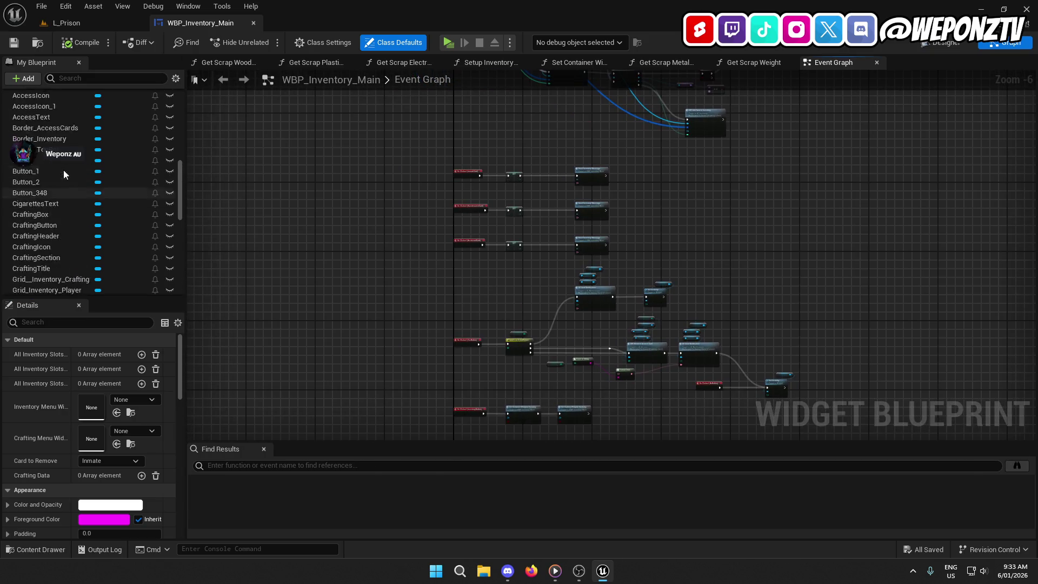
scroll(73, 227, "down", 5)
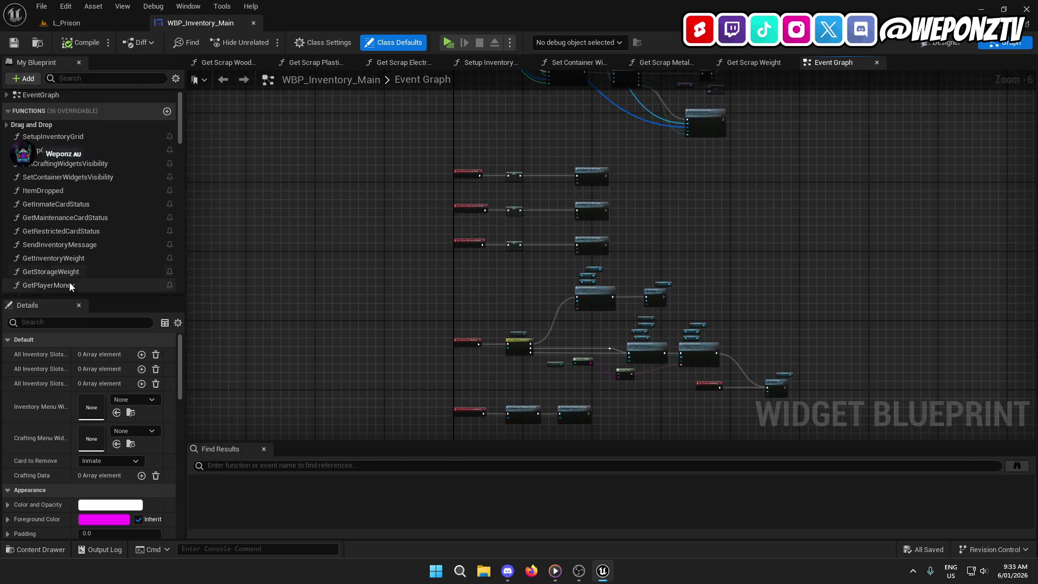
double_click(69, 226)
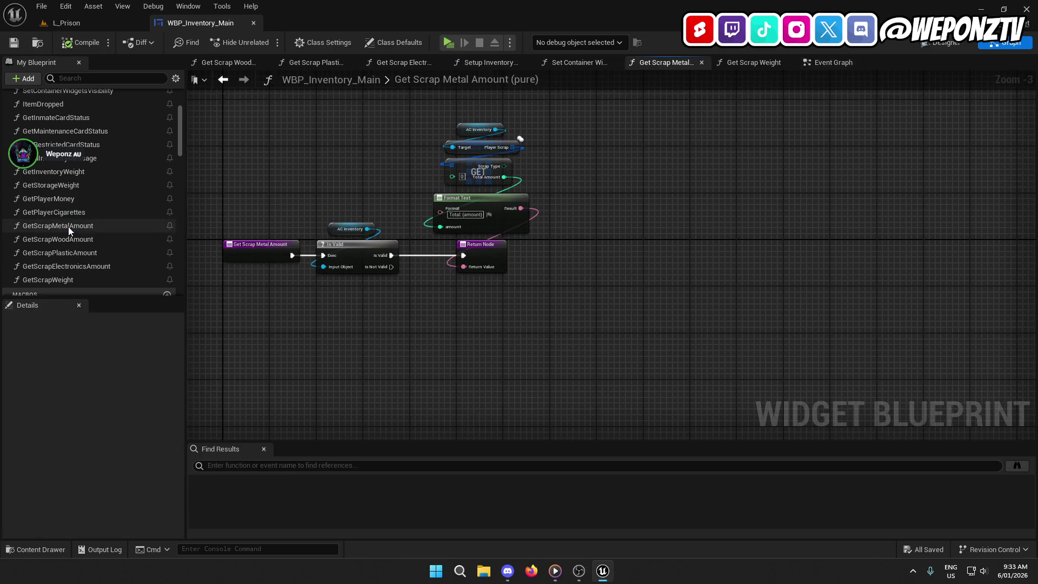
scroll(461, 222, "up", 3)
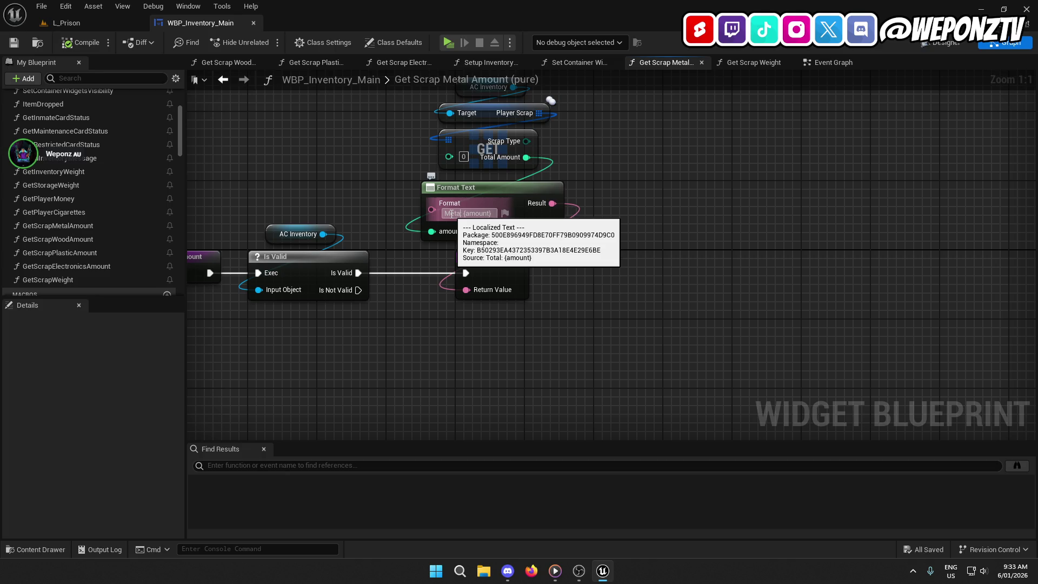
left_click(466, 213)
type("x")
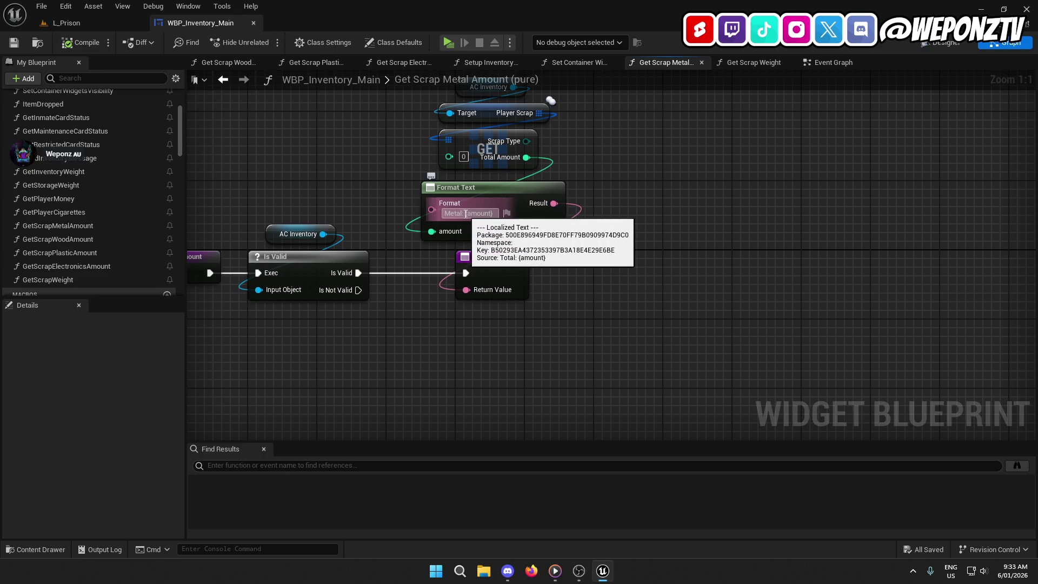
left_click(84, 45)
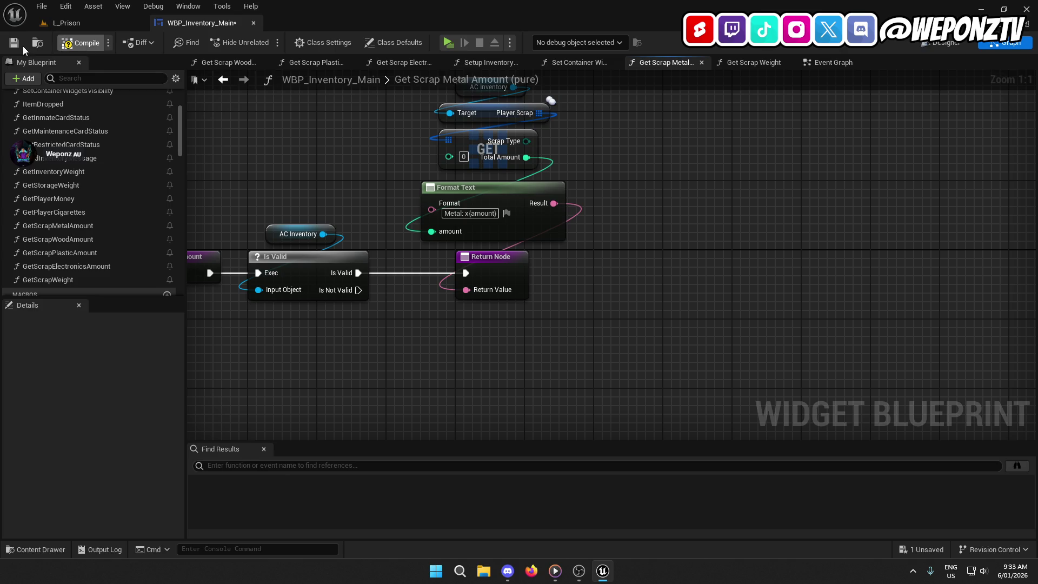
- Change GetScrapWoodAmount's format text to 'Wood: x{amount}' and save
double_click(79, 239)
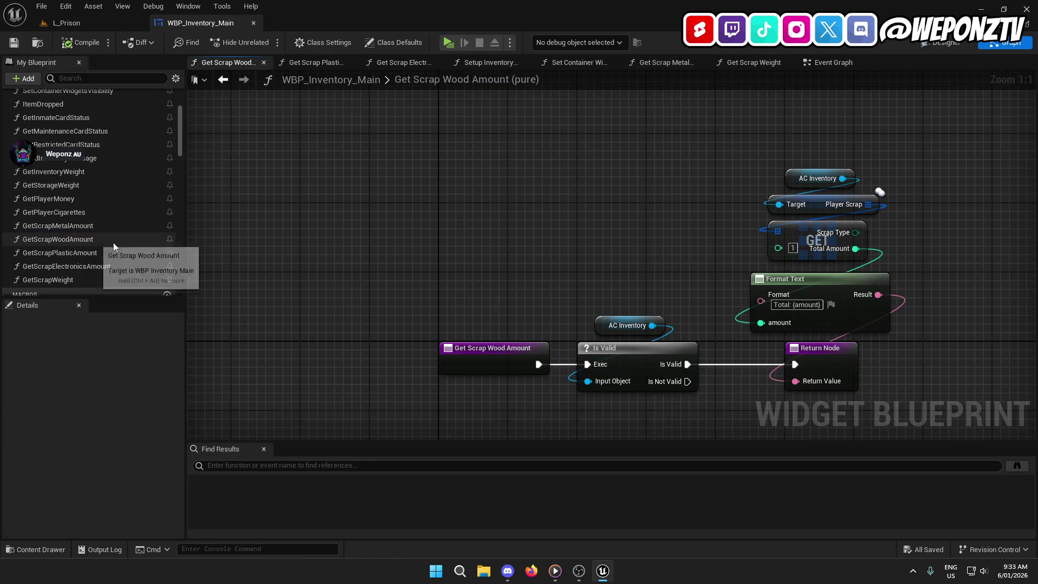
double_click(781, 304)
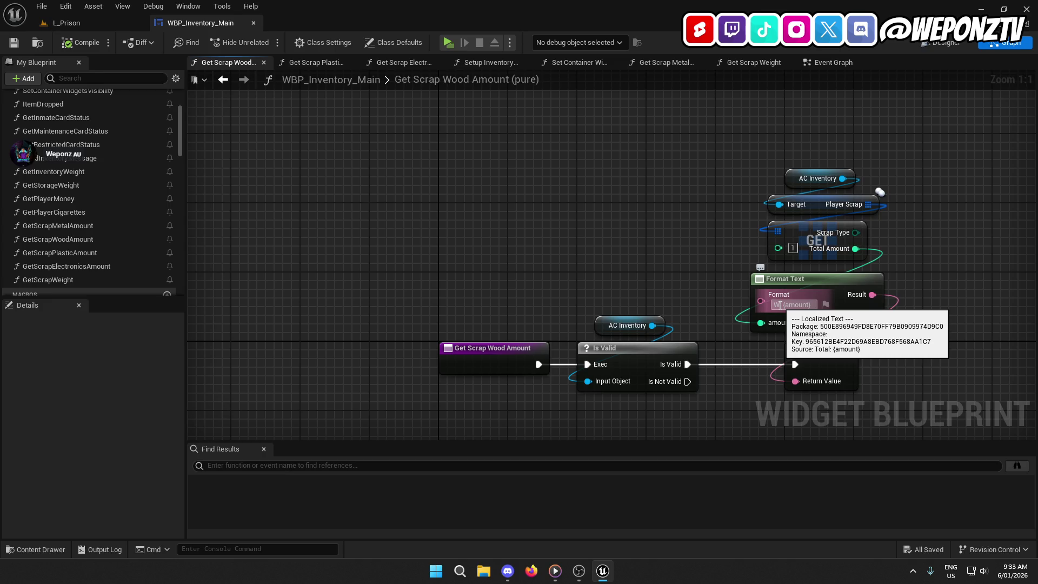
type("ood:")
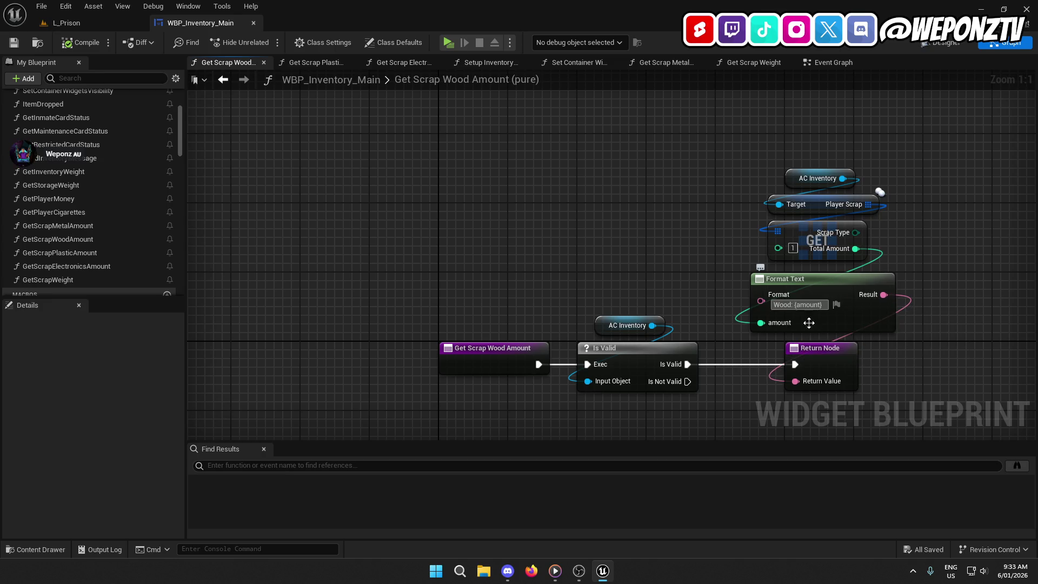
type("x")
key("Return")
left_click(14, 46)
- Change GetScrapPlasticAmount's format text to 'Plastic: x{amount}' and save
left_click(78, 253)
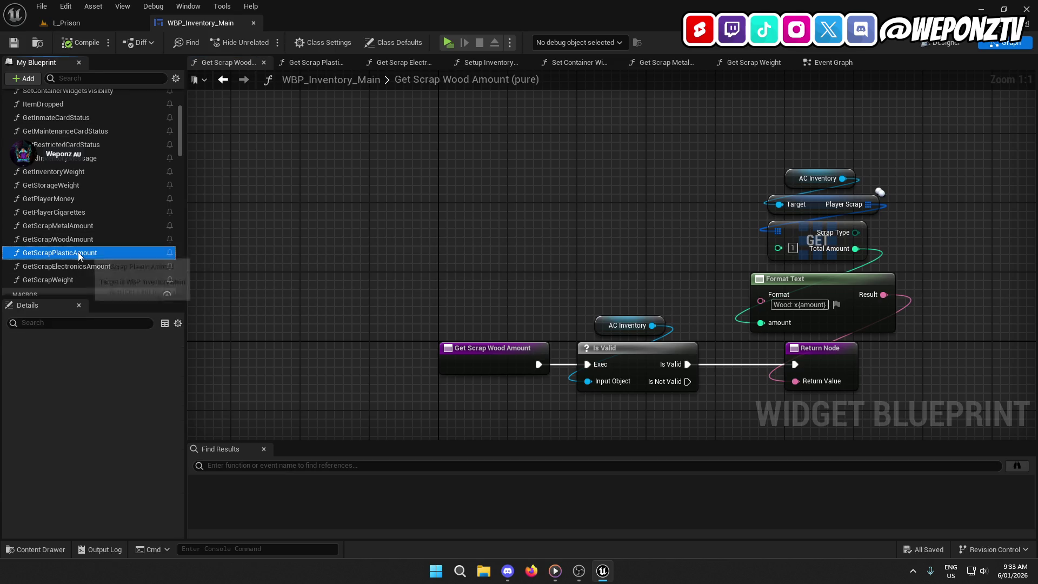
double_click(78, 253)
double_click(782, 304)
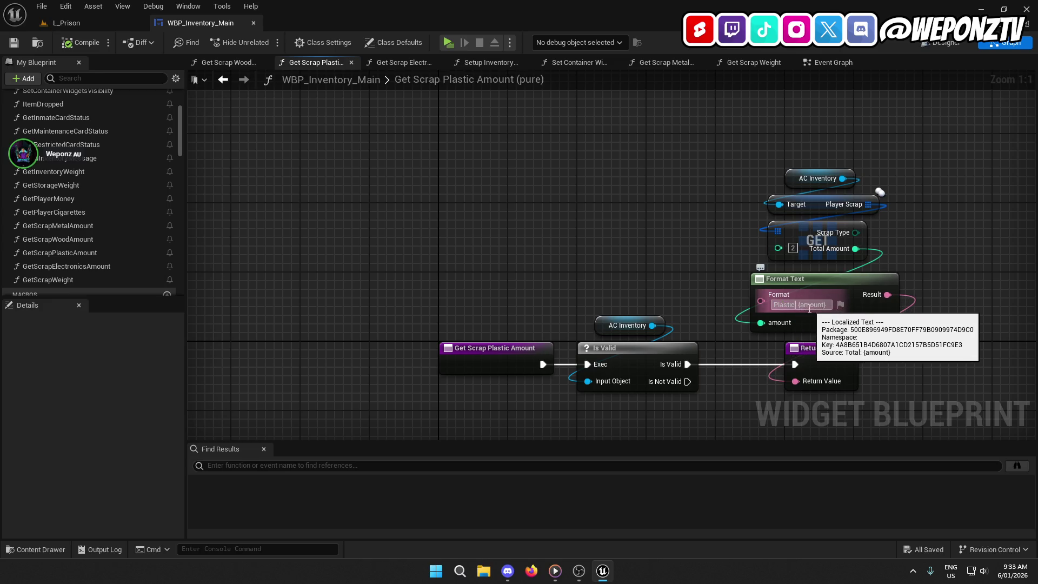
type("x")
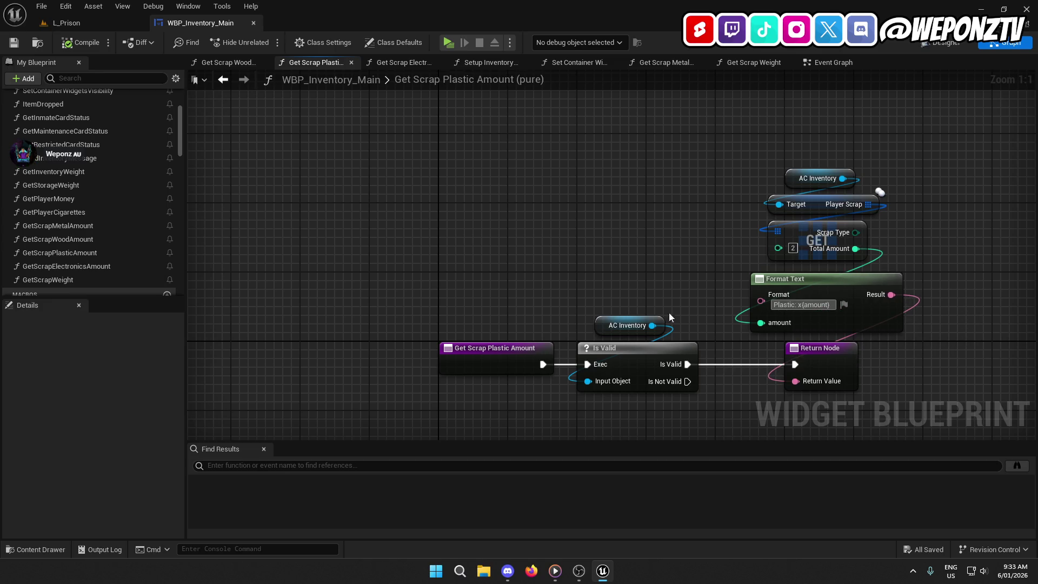
key("Return")
left_click(16, 42)
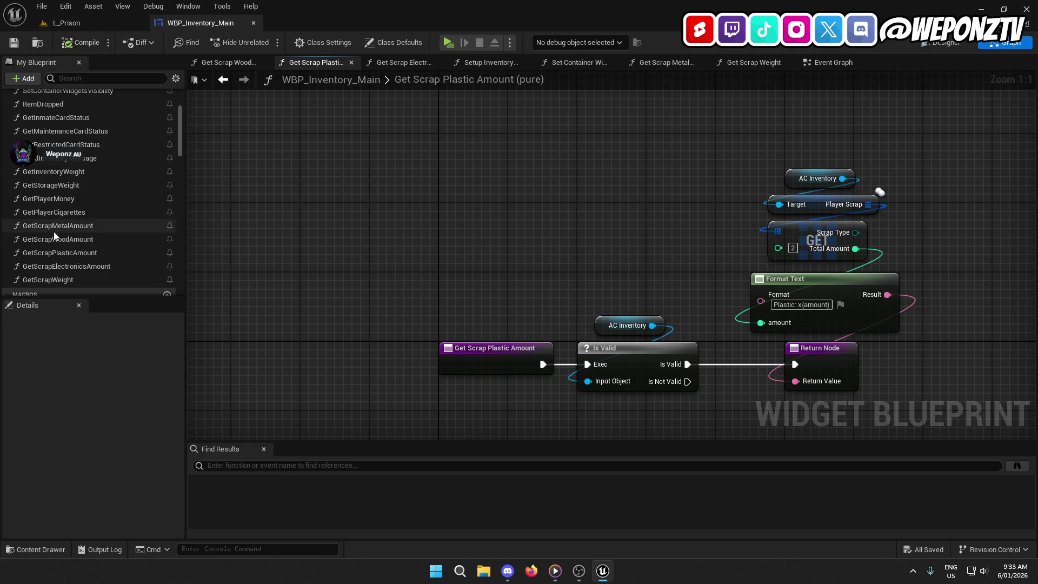
- Change GetScrapElectronicsAmount's format text to 'Electronics: x{amount}'
double_click(83, 267)
double_click(779, 306)
type("Electronic: {amount")
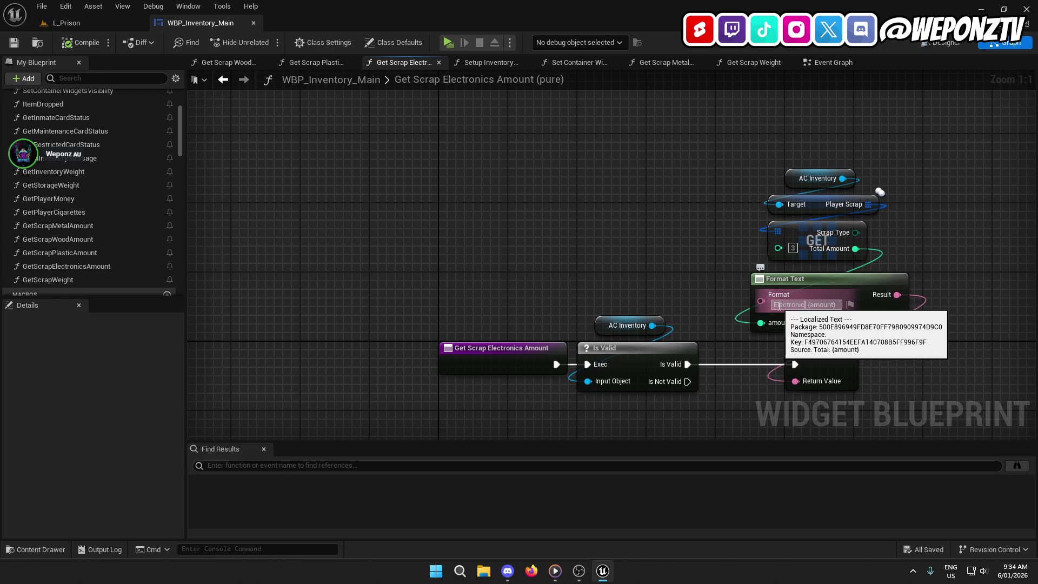
left_click(811, 304)
type("x")
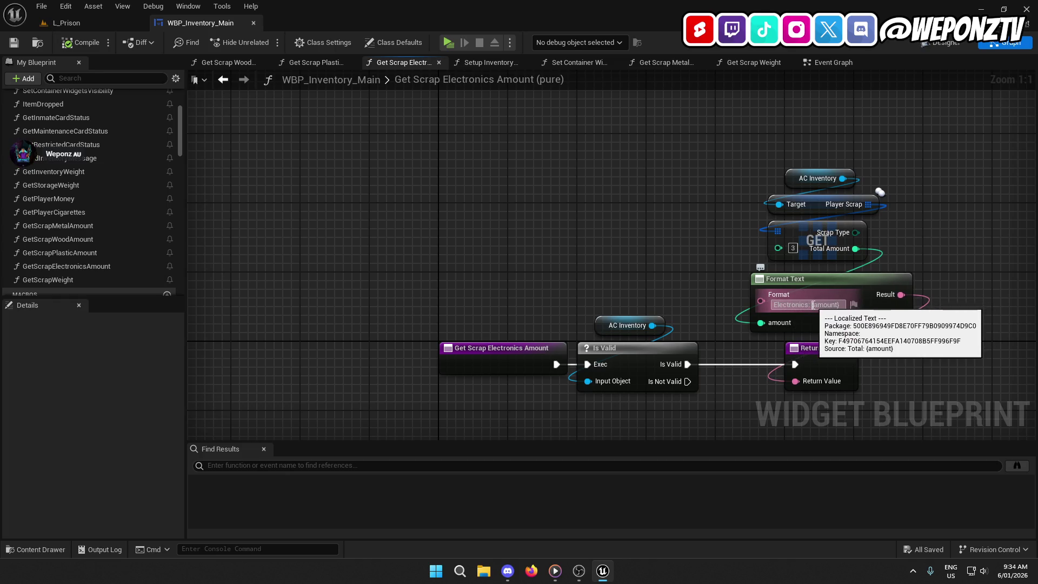
key("Return")
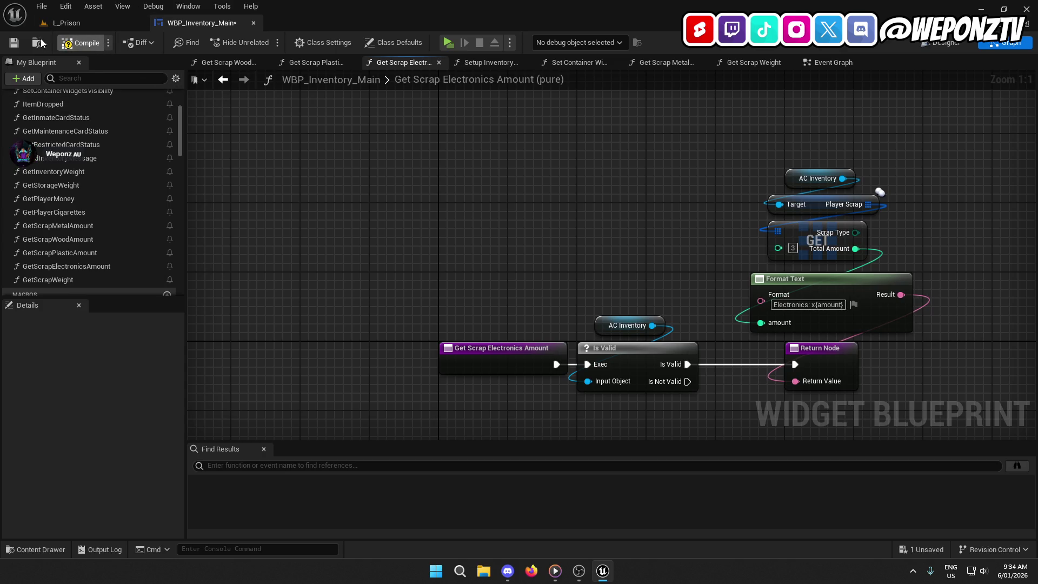
left_click(67, 22)
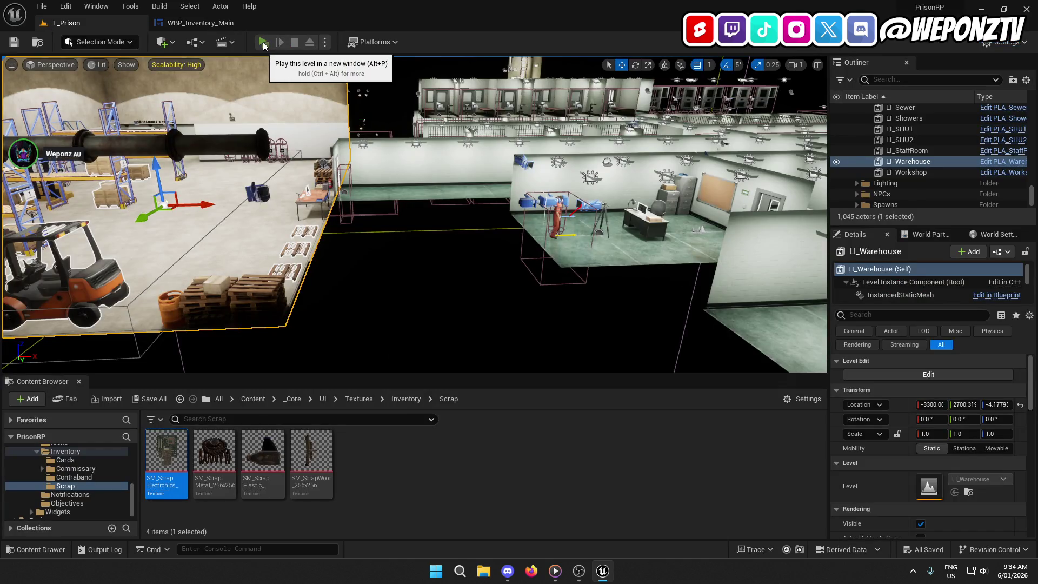
- Play-test and confirm the scrap labels read 'Metal: x5' through 'Electronics: x5', then return to Designer
left_click(263, 42)
key("Tab")
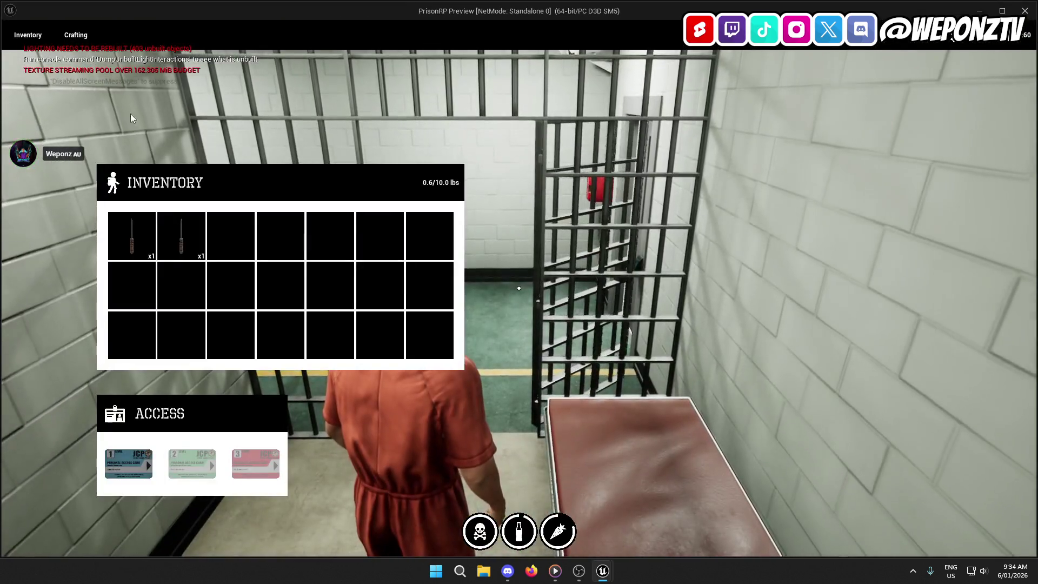
left_click(75, 35)
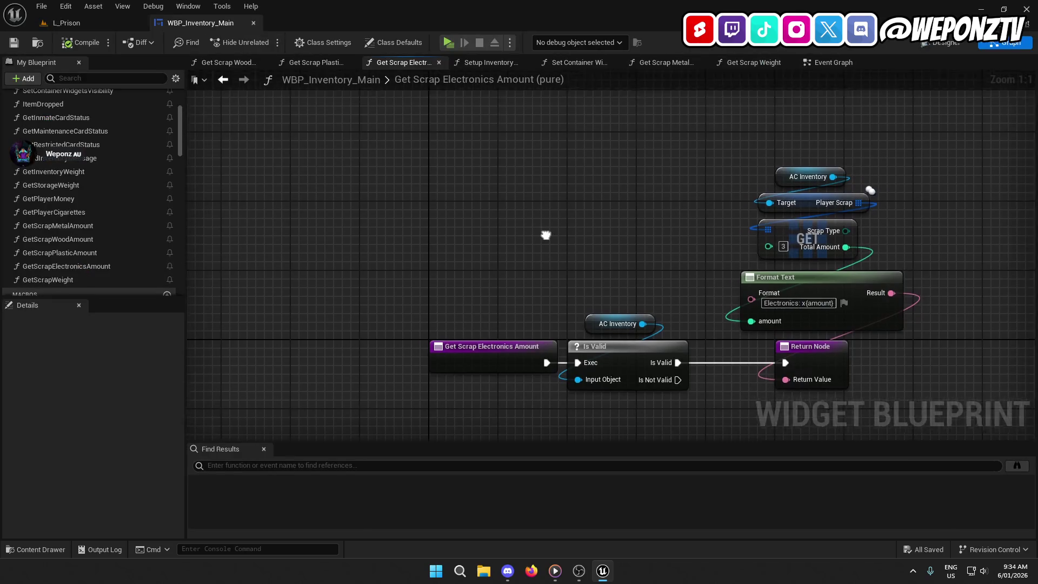
left_click_drag(546, 236, 388, 160)
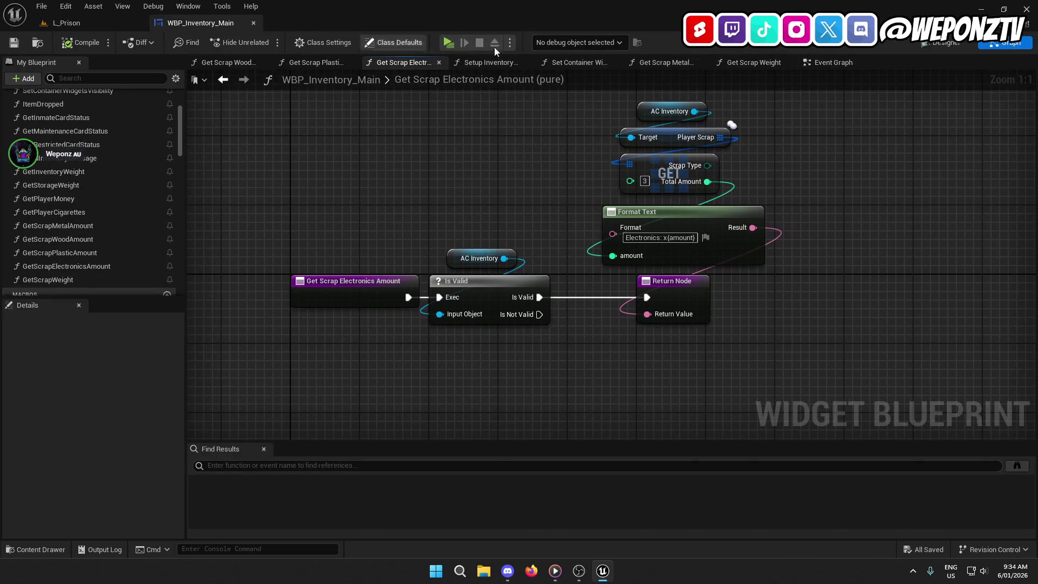
left_click(944, 42)
- Add an On Clicked event for Button_348 and locate its node beside the card click events
left_click(583, 321)
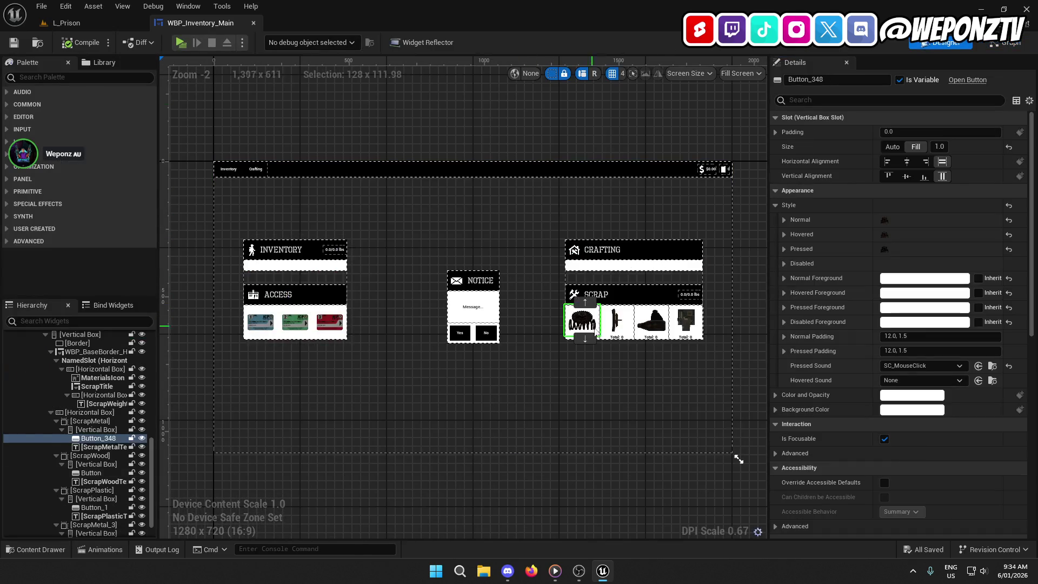
scroll(870, 459, "down", 10)
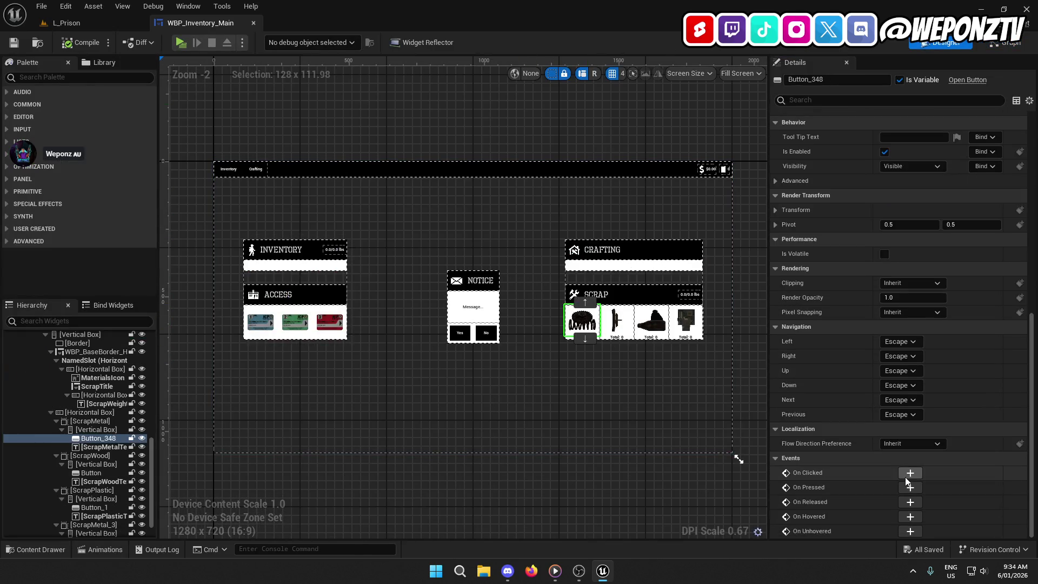
left_click(910, 474)
left_click_drag(423, 336, 426, 389)
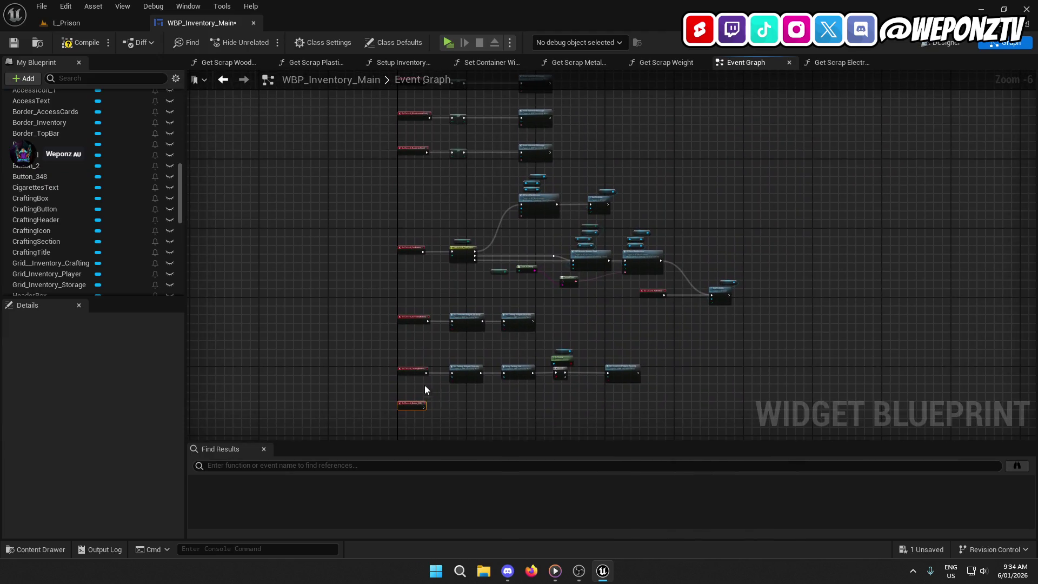
scroll(550, 270, "up", 4)
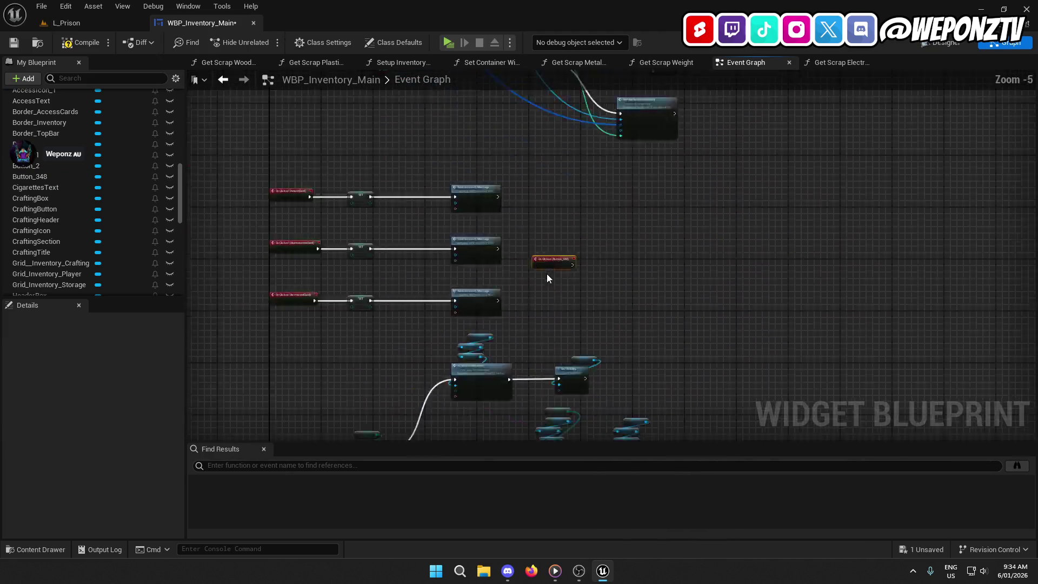
mouse_move(682, 151)
left_mouse_down()
mouse_move(892, 185)
mouse_move(883, 185)
left_mouse_up()
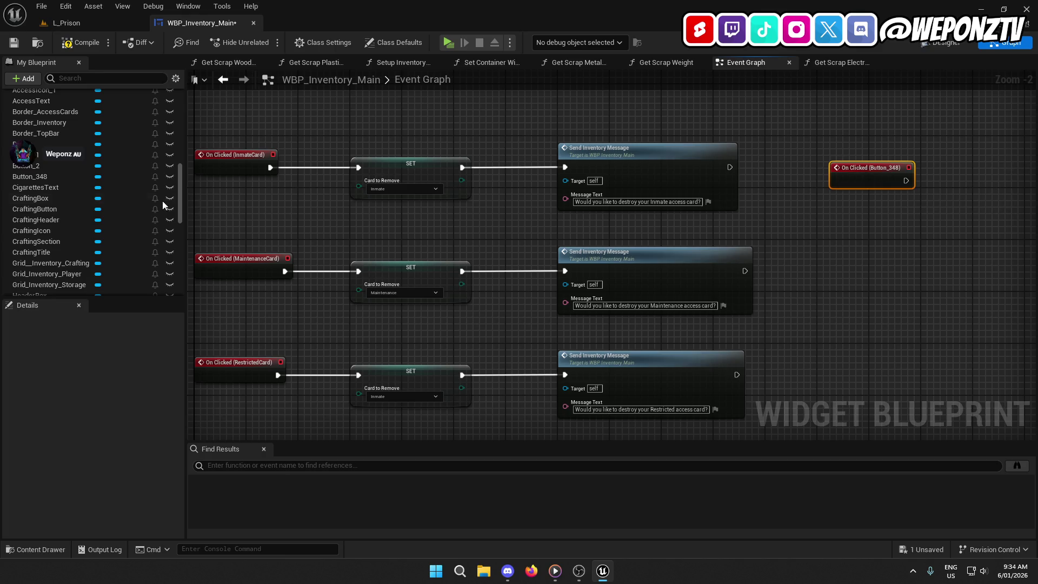
- Duplicate the CardToRemove variable and rename the copy ScrapToRemove
scroll(117, 193, "up", 5)
scroll(112, 181, "up", 5)
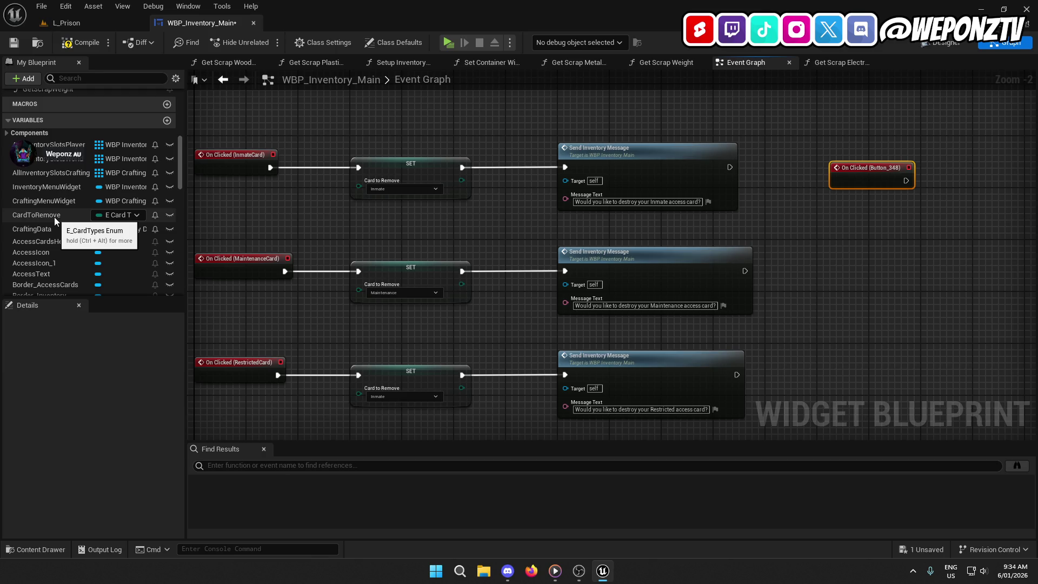
left_click(55, 217)
right_click(53, 216)
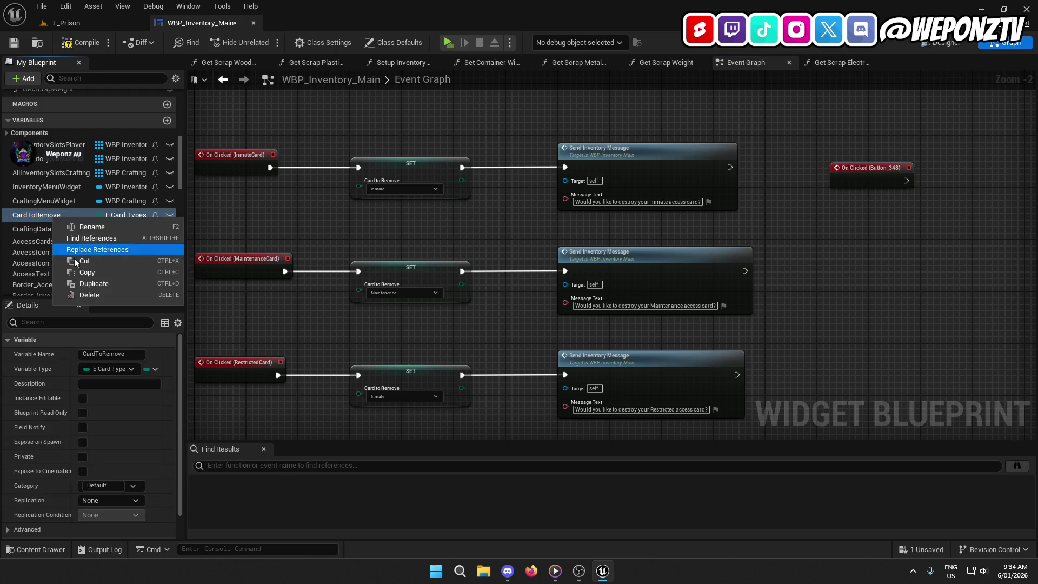
left_click(102, 288)
type("ScrapToRemo")
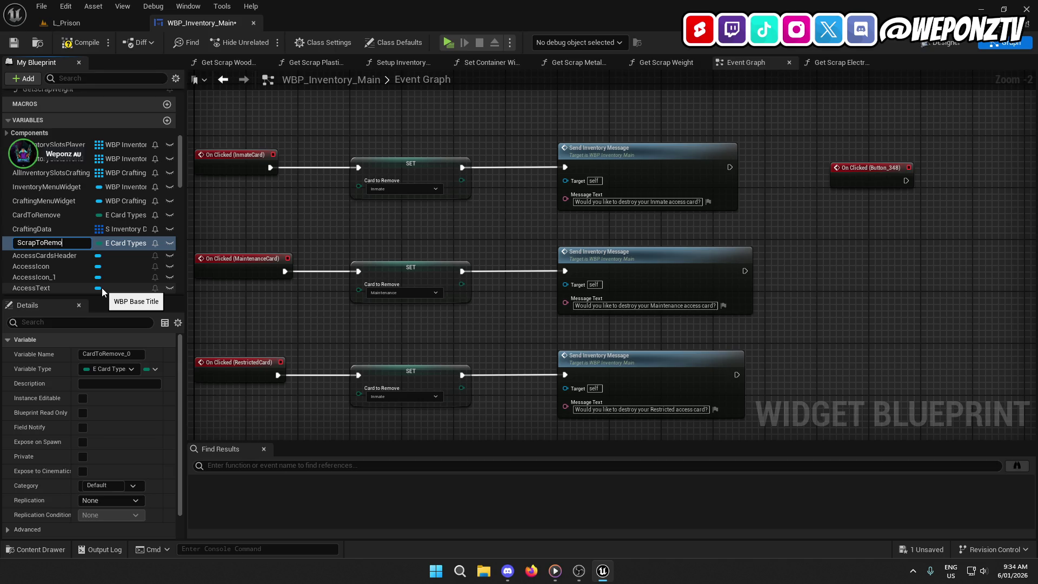
key("Return")
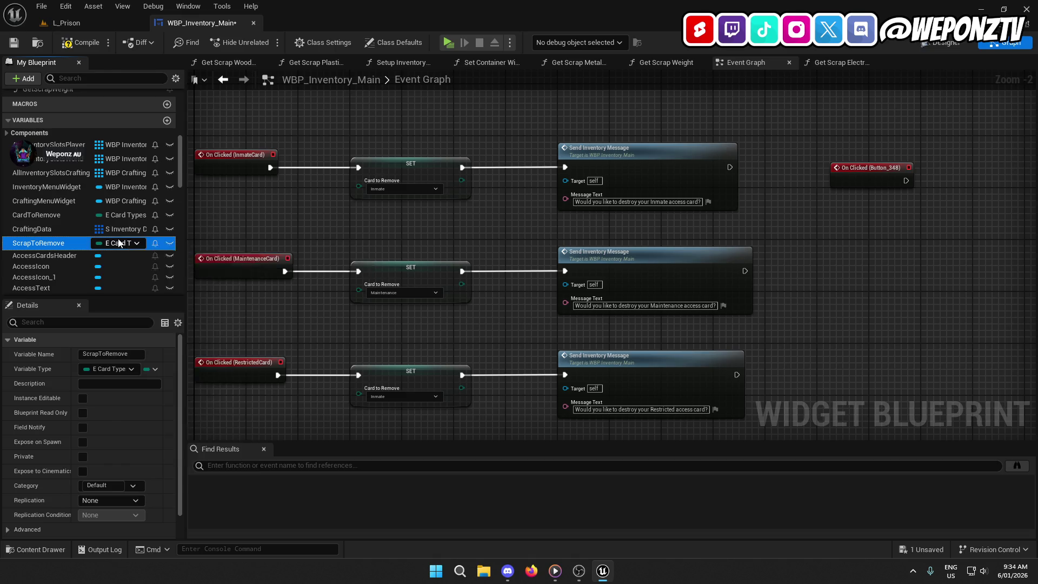
- Set ScrapToRemove's type to E Scrap Types and move the On Clicked (Button_348) event aside
left_click(119, 242)
type("scrapt")
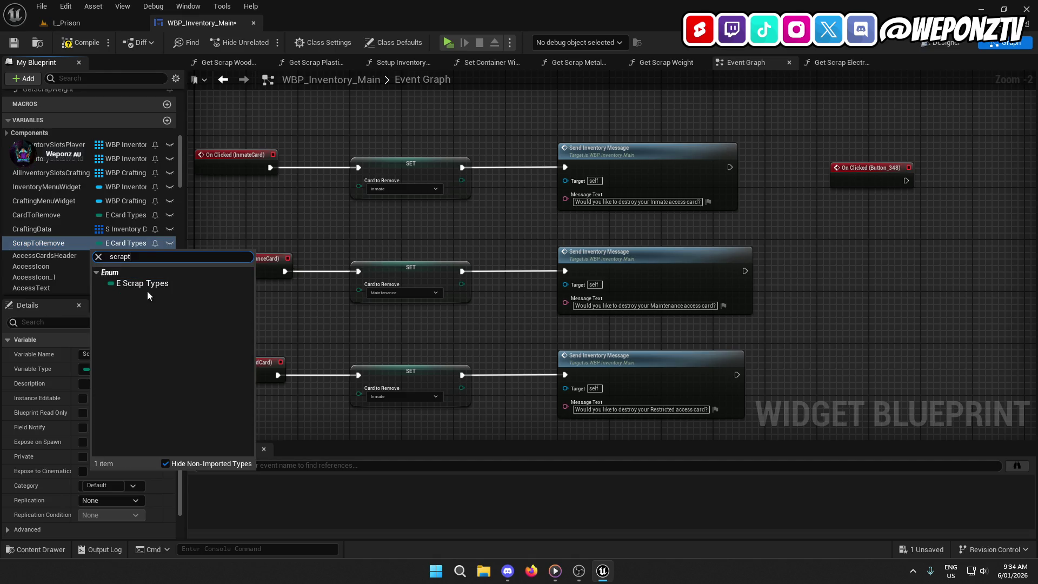
left_click(144, 284)
mouse_move(519, 241)
left_mouse_down()
mouse_move(445, 234)
mouse_move(251, 275)
left_mouse_up()
mouse_move(582, 215)
left_mouse_down()
mouse_move(634, 202)
mouse_move(633, 193)
left_mouse_up()
left_click(630, 249)
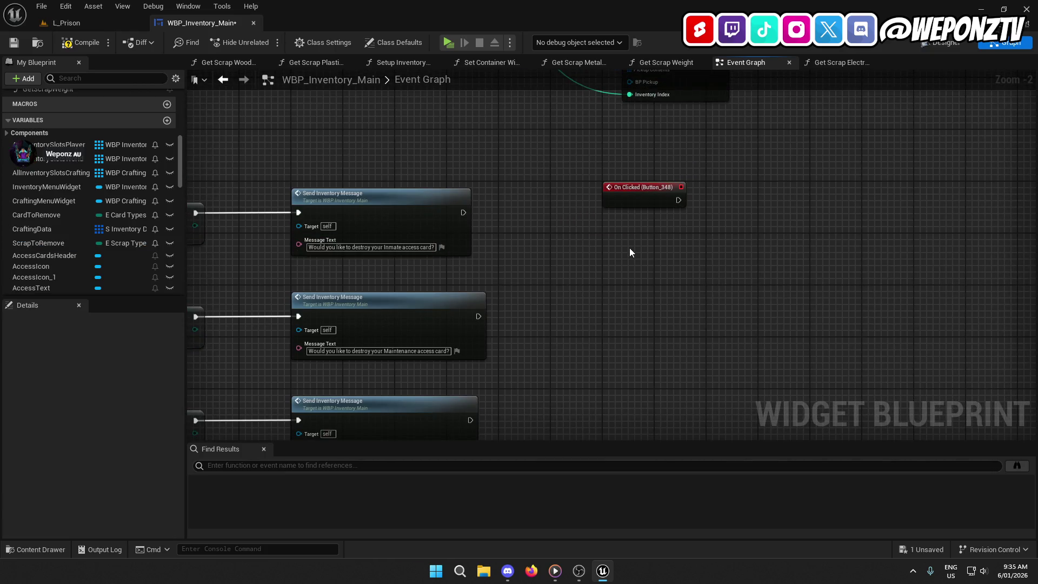
- In the Designer hierarchy, rename Button_348 to MetalButton and the ScrapWood button to WoodButton
left_click(943, 43)
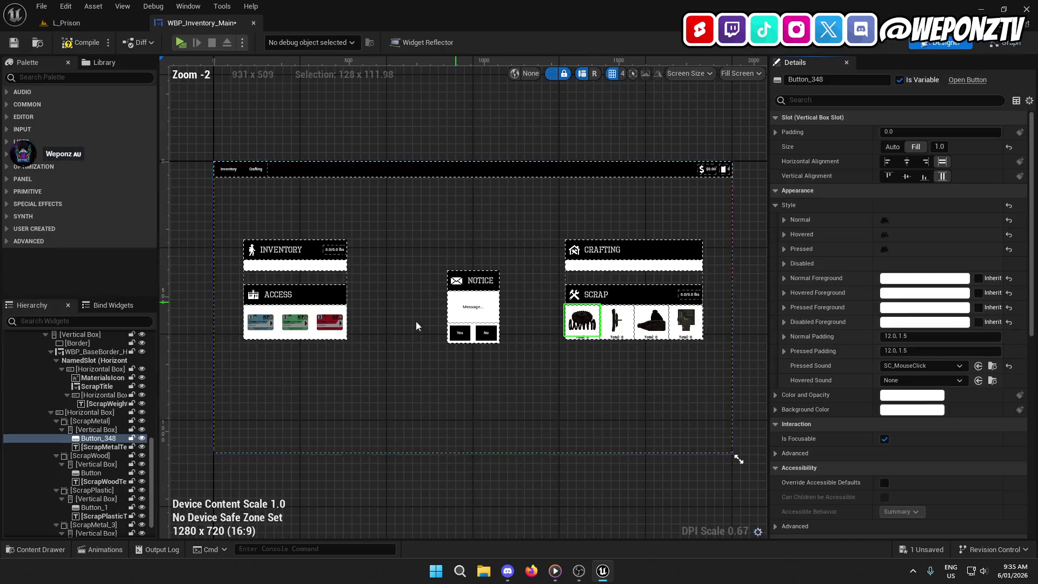
left_click(104, 442)
left_click(104, 440)
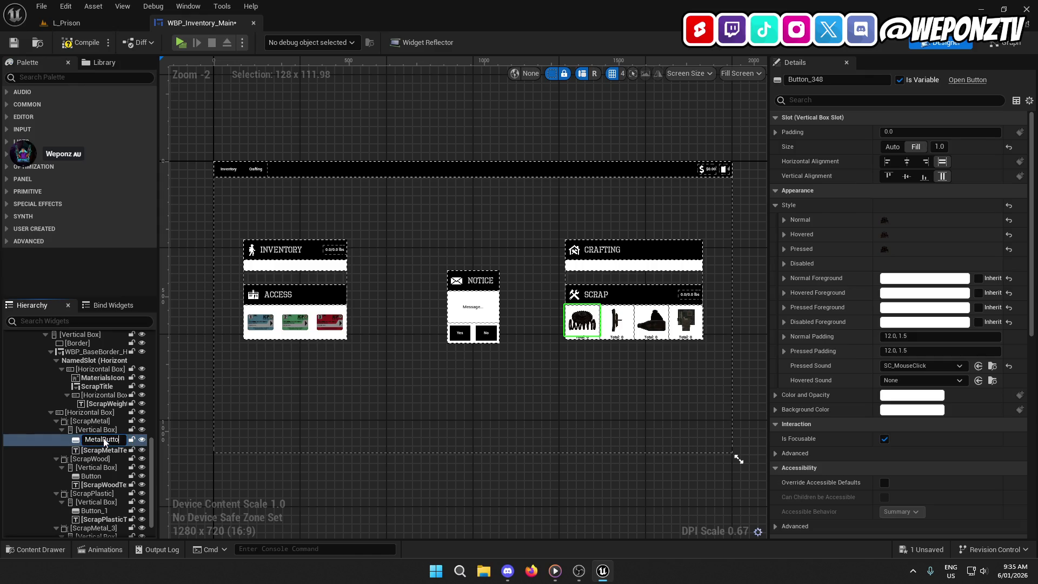
type("n")
key("Return")
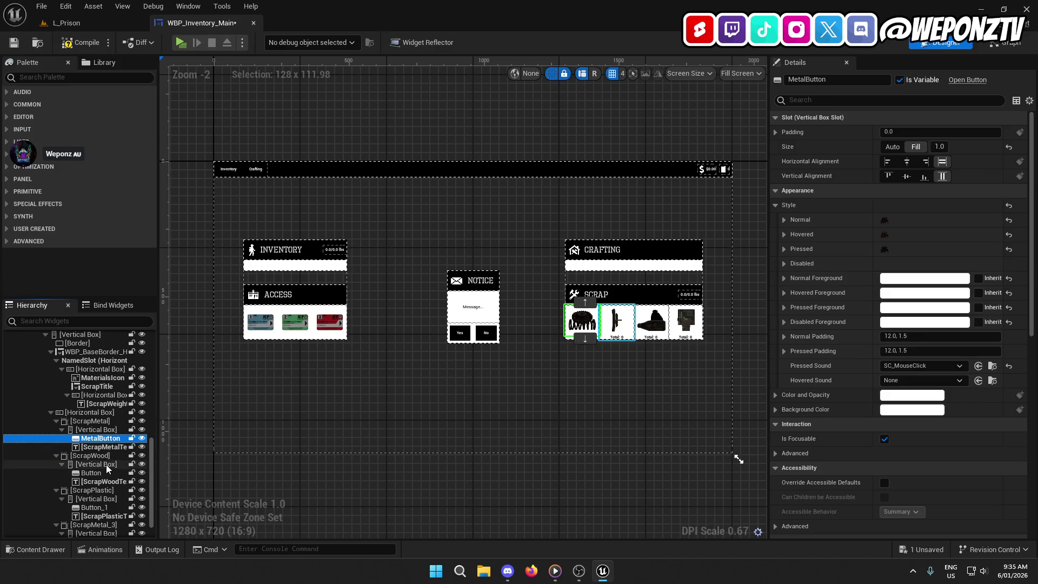
left_click(99, 474)
left_click(99, 474)
type("Wood")
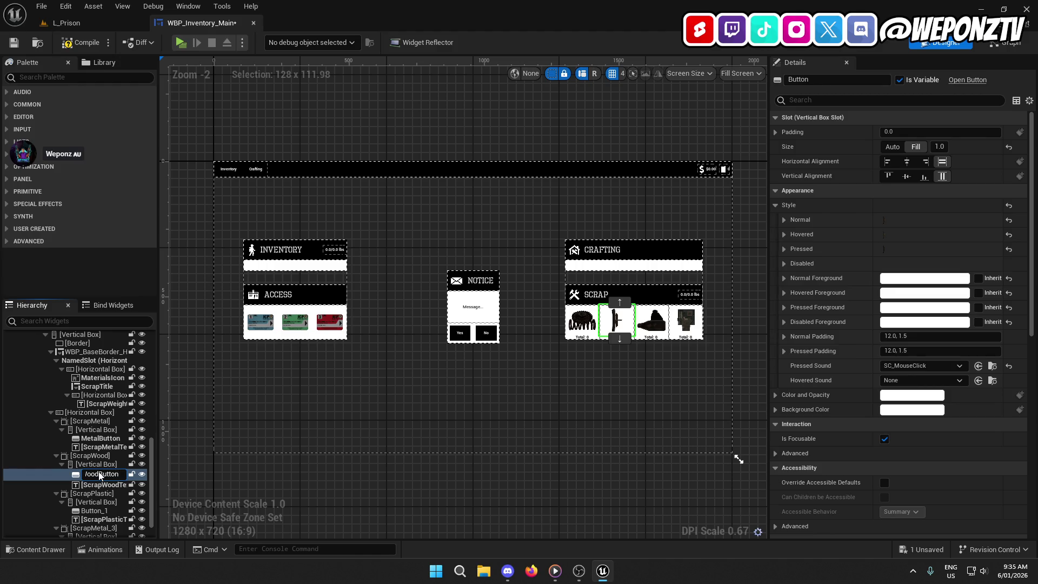
key("Return")
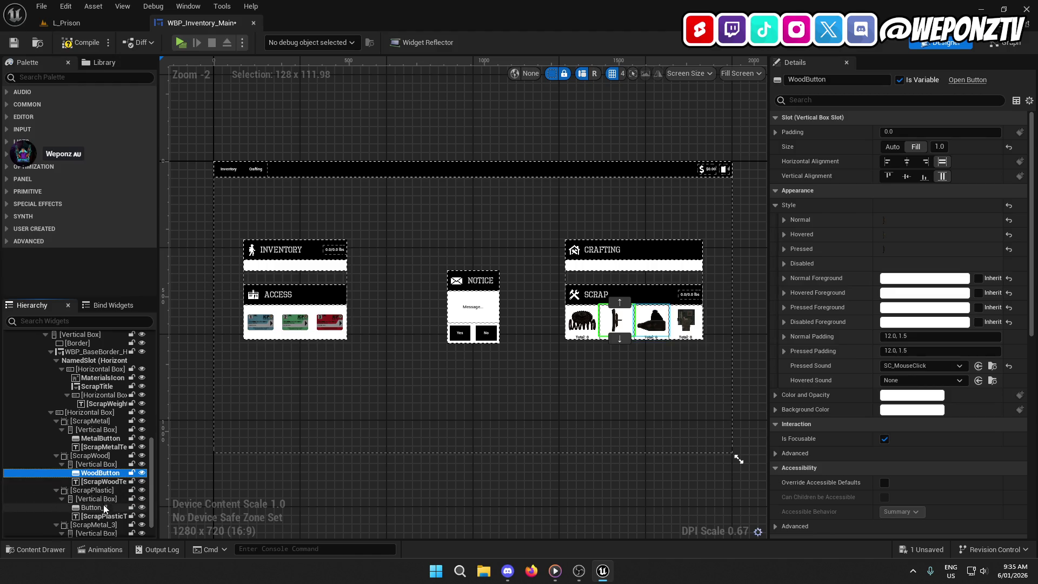
- Rename Button_1 under ScrapPlastic to PlasticButton
left_click(104, 508)
left_click(99, 509)
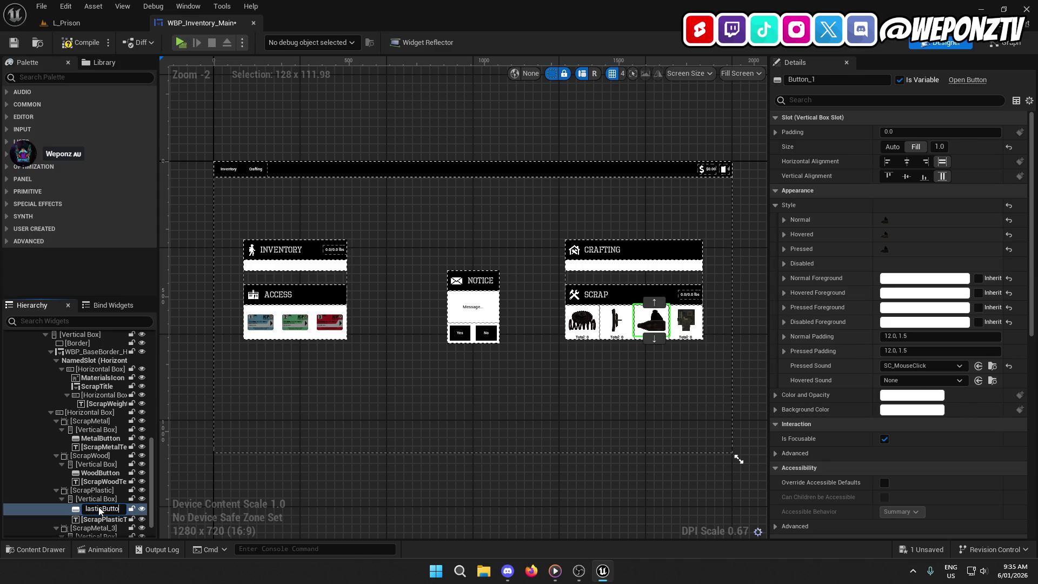
key("Return")
scroll(95, 513, "down", 1)
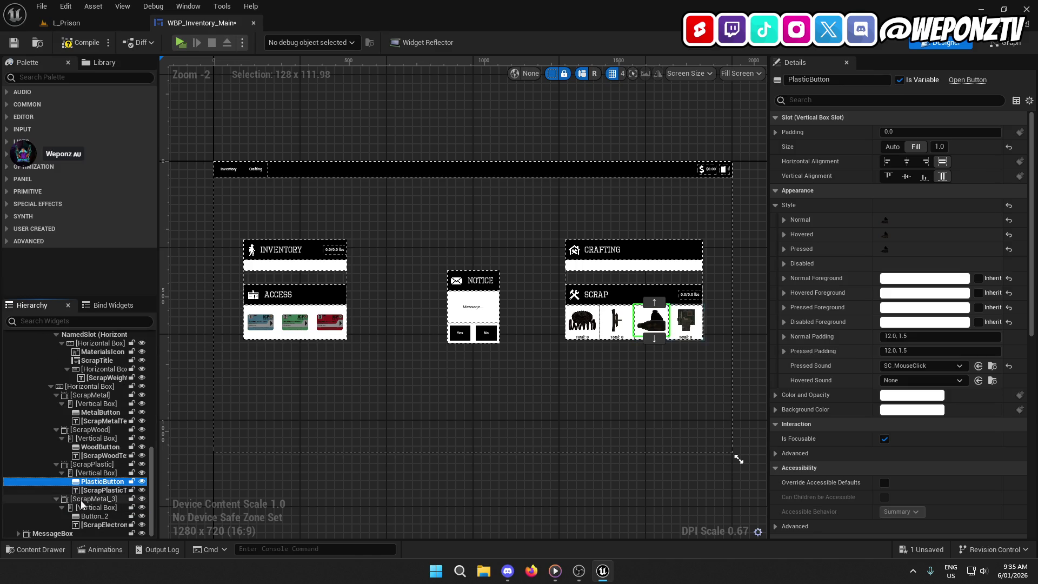
left_click(98, 517)
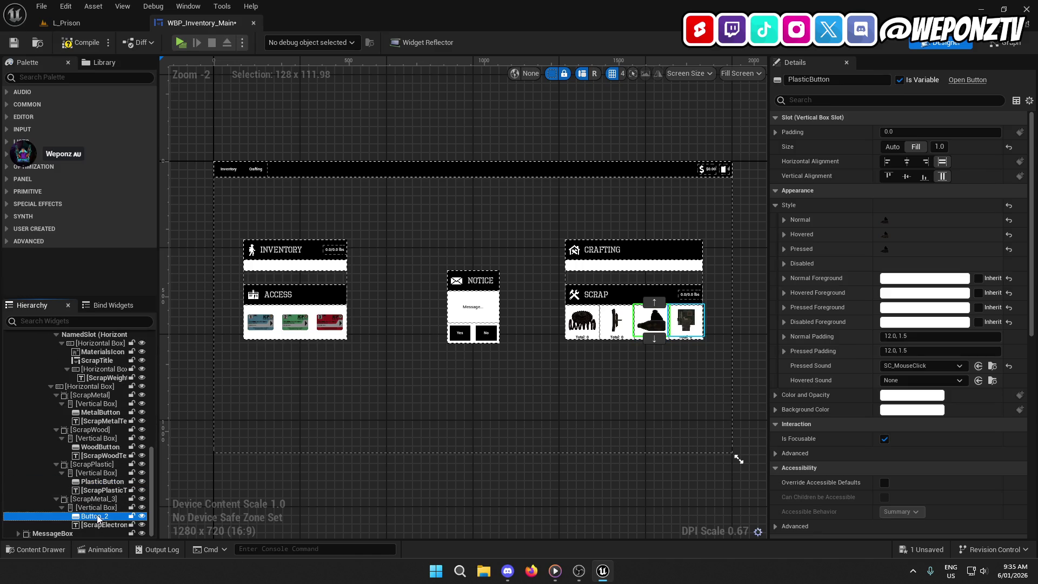
left_click(96, 518)
- Rename the ScrapMetal_3 box to ScrapElectronics, fixing the stray trailing character
left_click(99, 500)
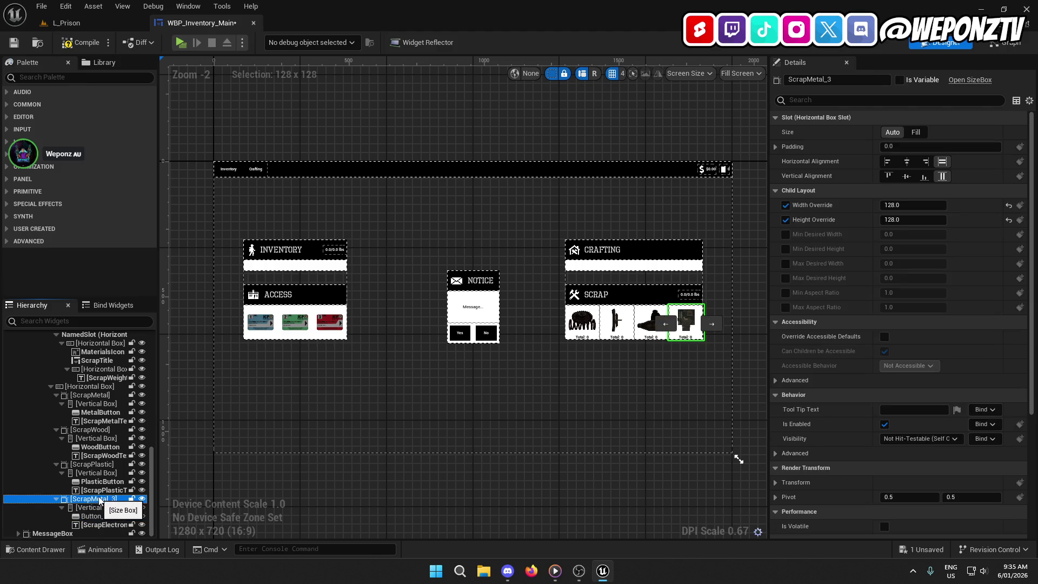
left_click(100, 500)
type("ScrapE")
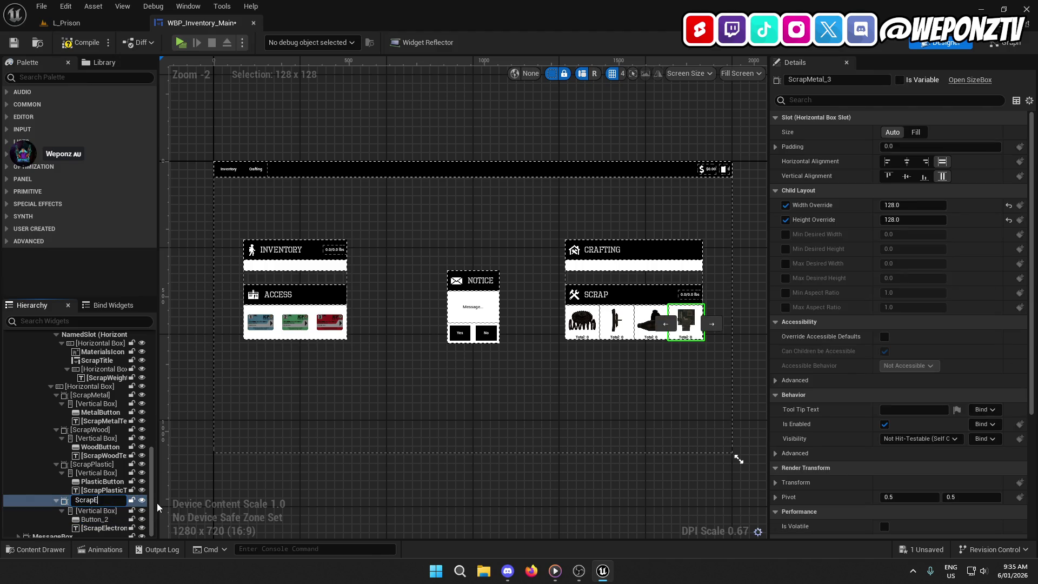
type("lectronics\\")
key("Return")
left_click(118, 500)
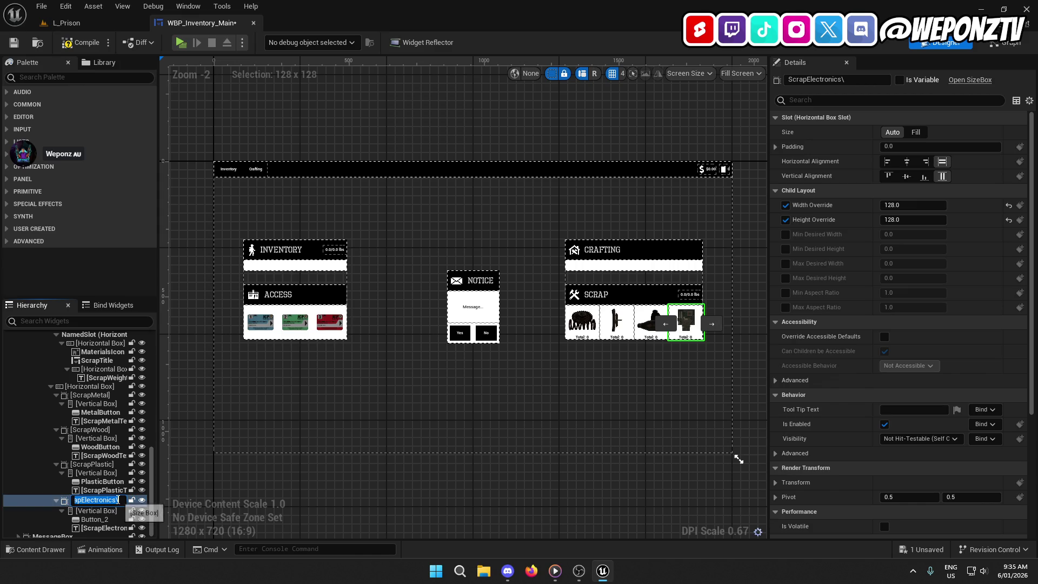
key("BackSpace")
key("Return")
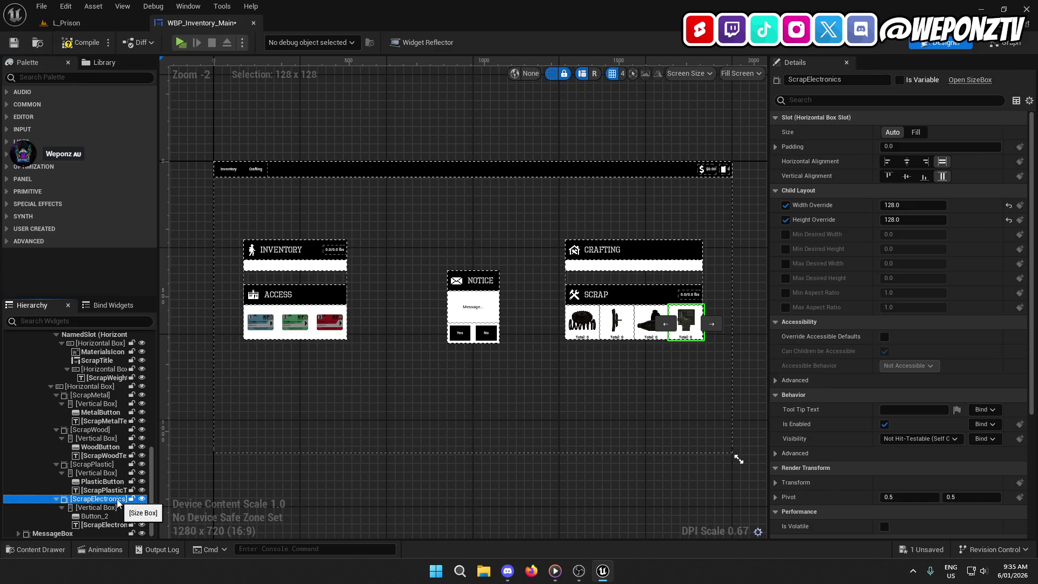
- Rename Button_2 under ScrapElectronics to ElectronicsButton and go back to the Graph
left_click(96, 517)
left_click(96, 518)
type("Electronic")
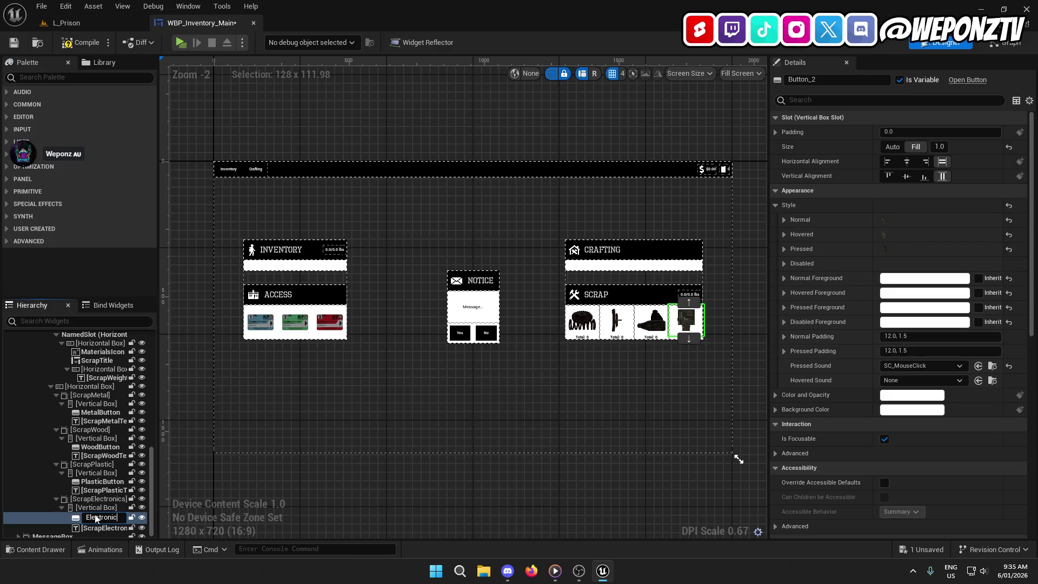
key("Return")
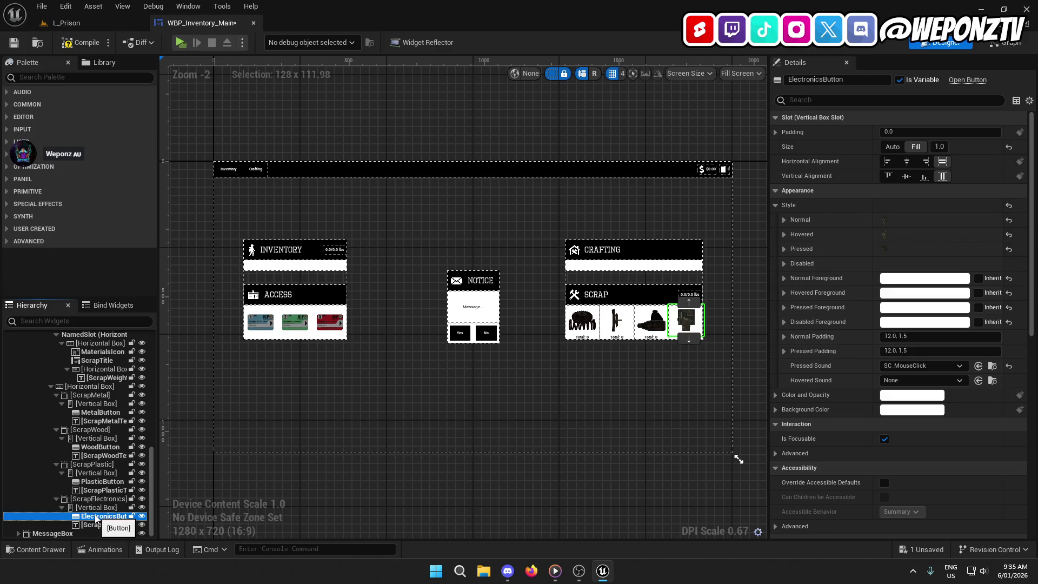
left_click(1010, 43)
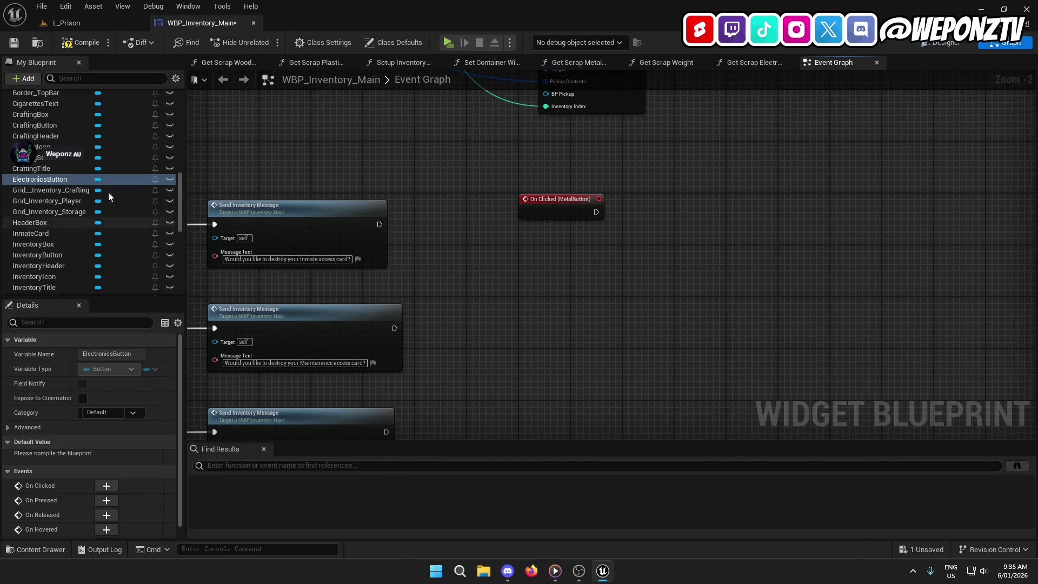
- Select the WoodButton variable and add its On Clicked event from the Details Events list
scroll(70, 174, "up", 5)
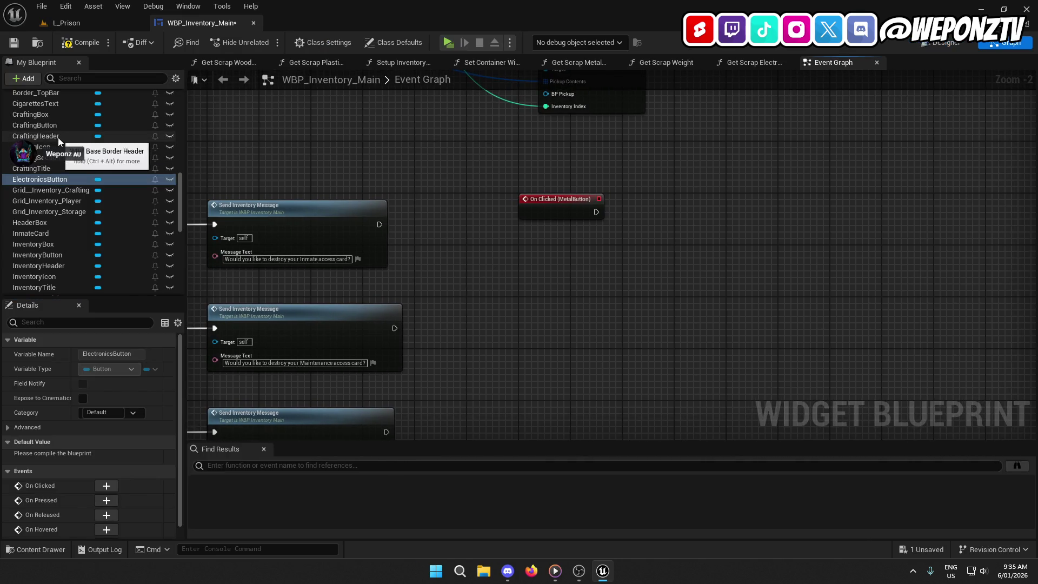
scroll(70, 175, "down", 2)
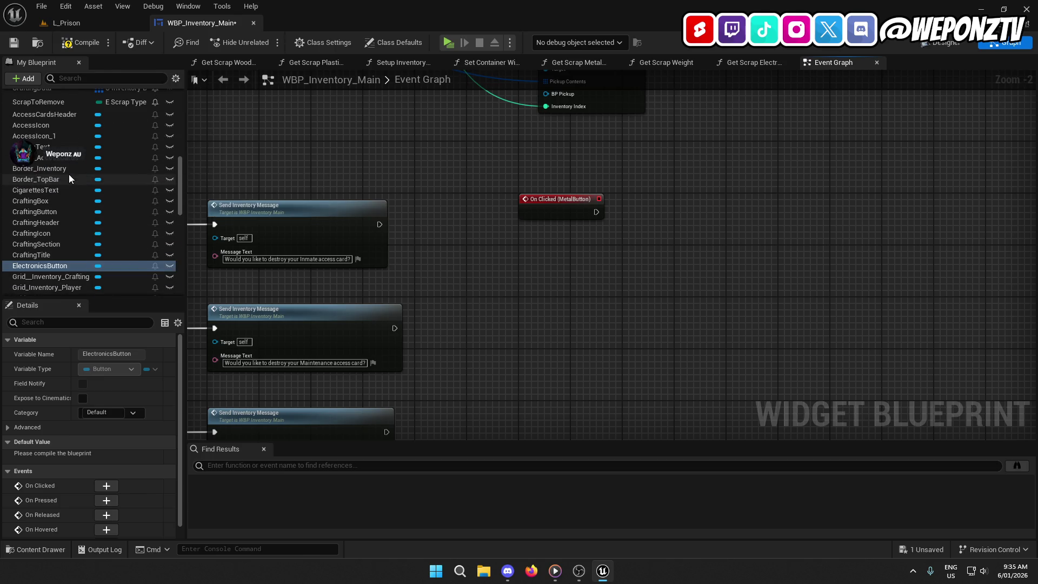
scroll(59, 216, "down", 1)
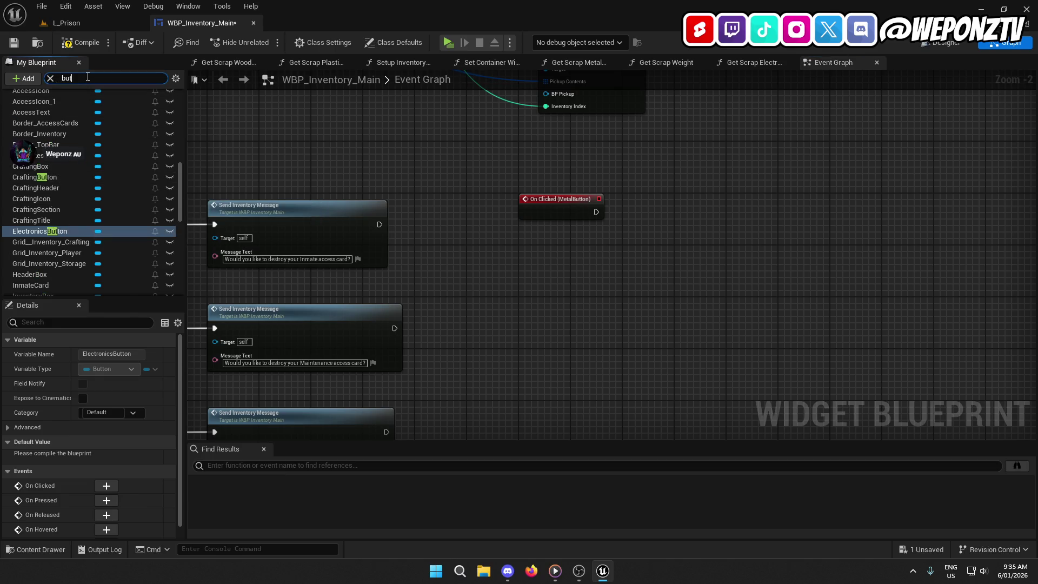
scroll(112, 240, "down", 2)
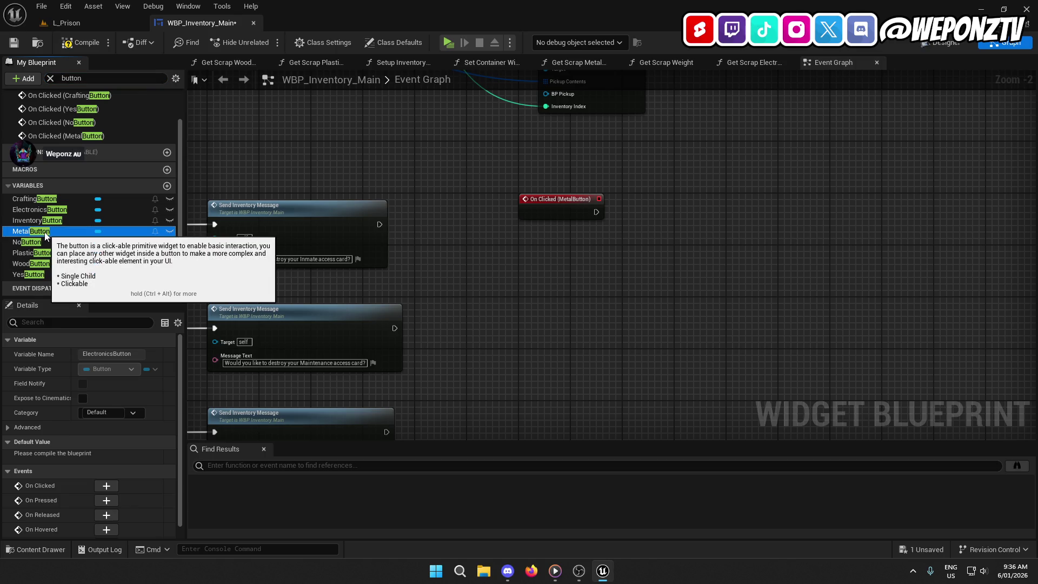
left_click(45, 232)
left_click(47, 253)
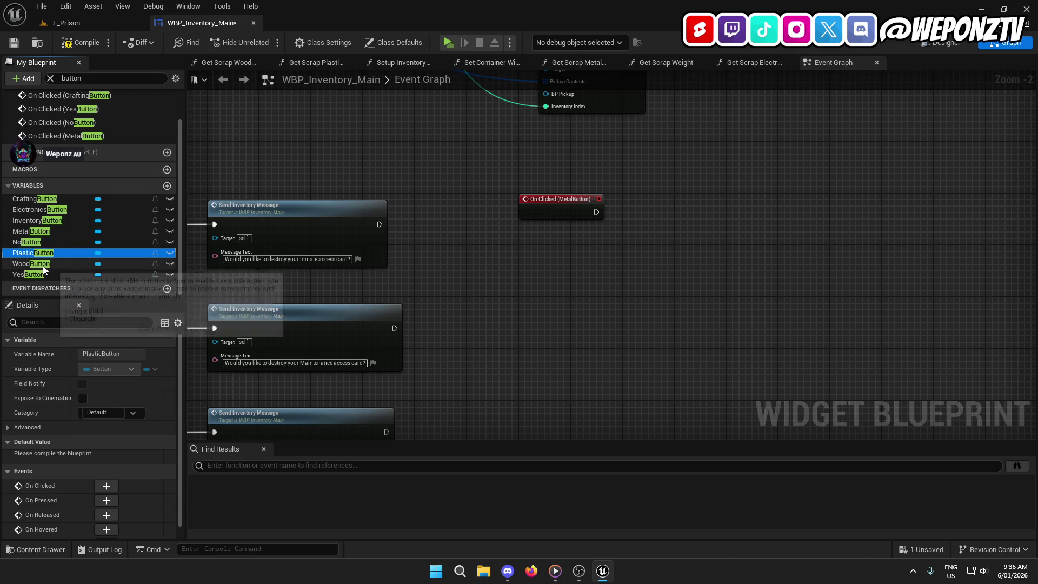
left_click(43, 264)
left_click(111, 480)
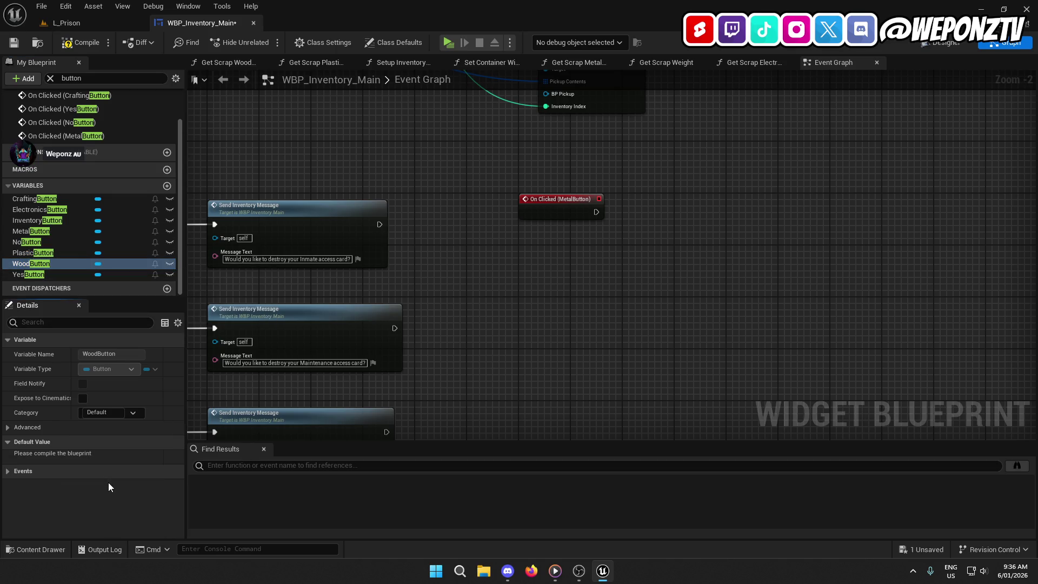
left_click(48, 471)
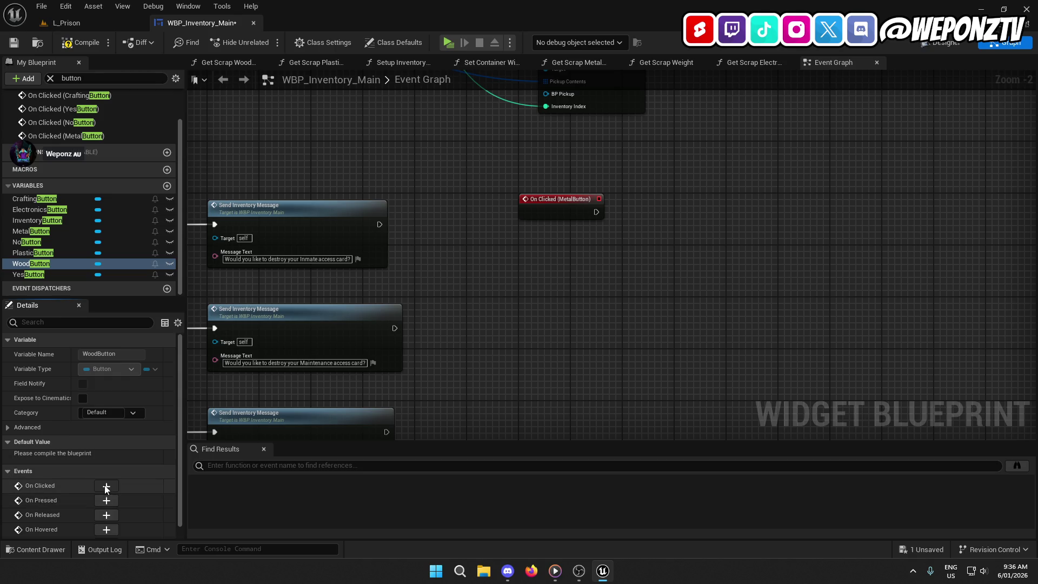
left_click(106, 485)
scroll(356, 399, "down", 10)
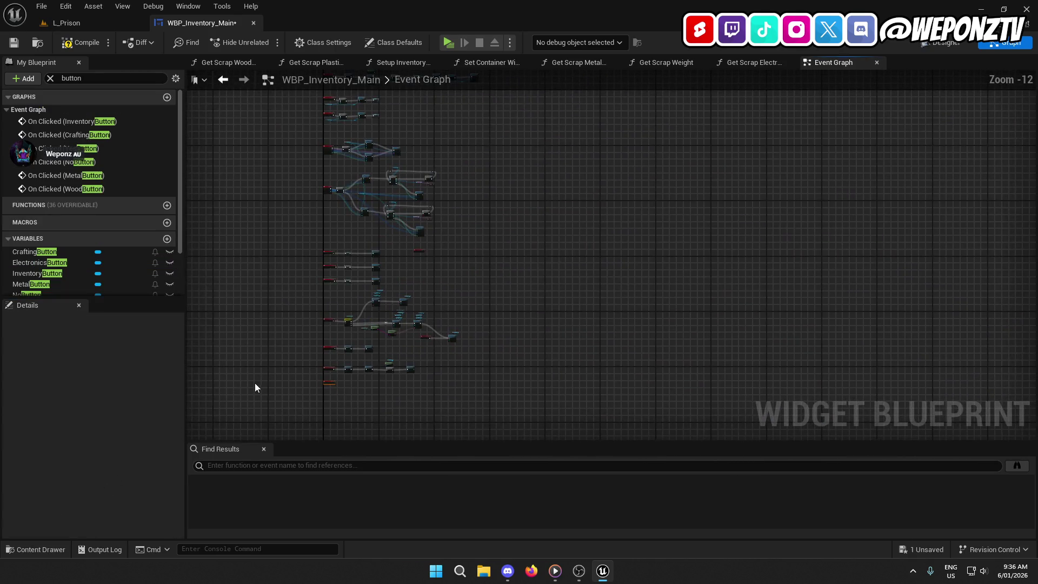
- Add On Clicked events for the PlasticButton and ElectronicsButton variables
scroll(255, 383, "up", 3)
scroll(59, 265, "down", 2)
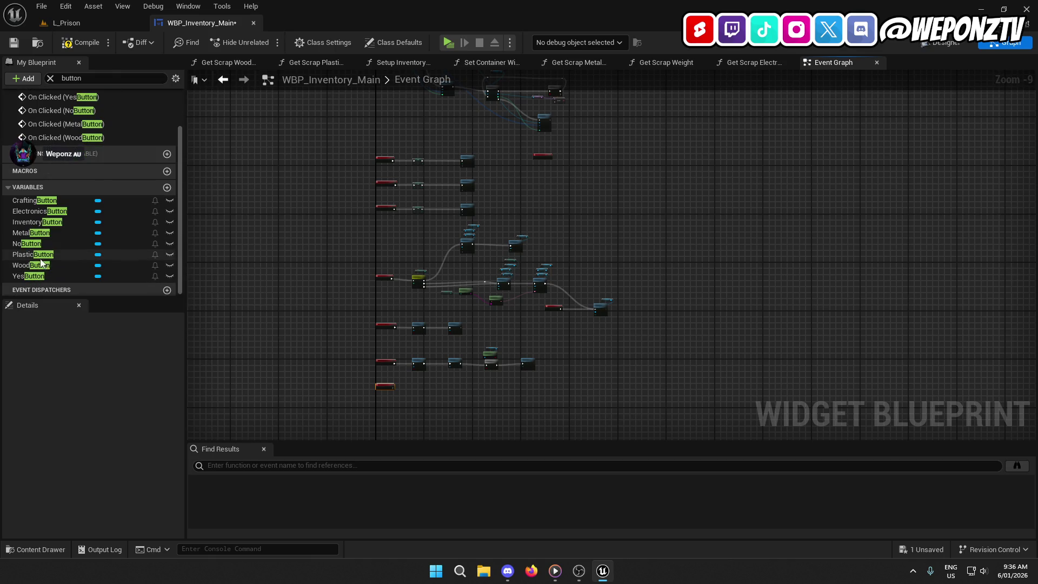
left_click(33, 255)
left_click(106, 486)
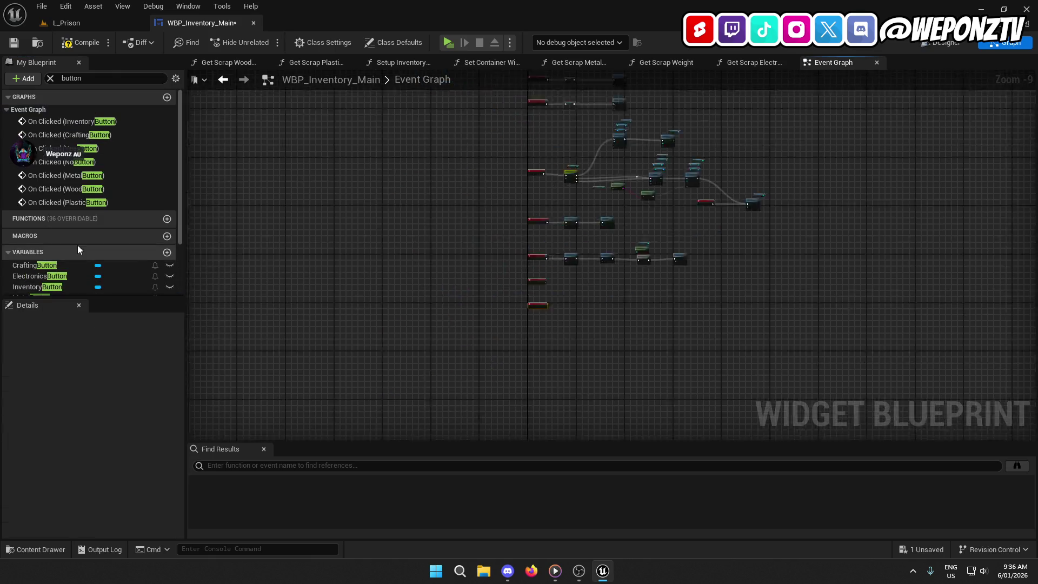
scroll(60, 243, "down", 2)
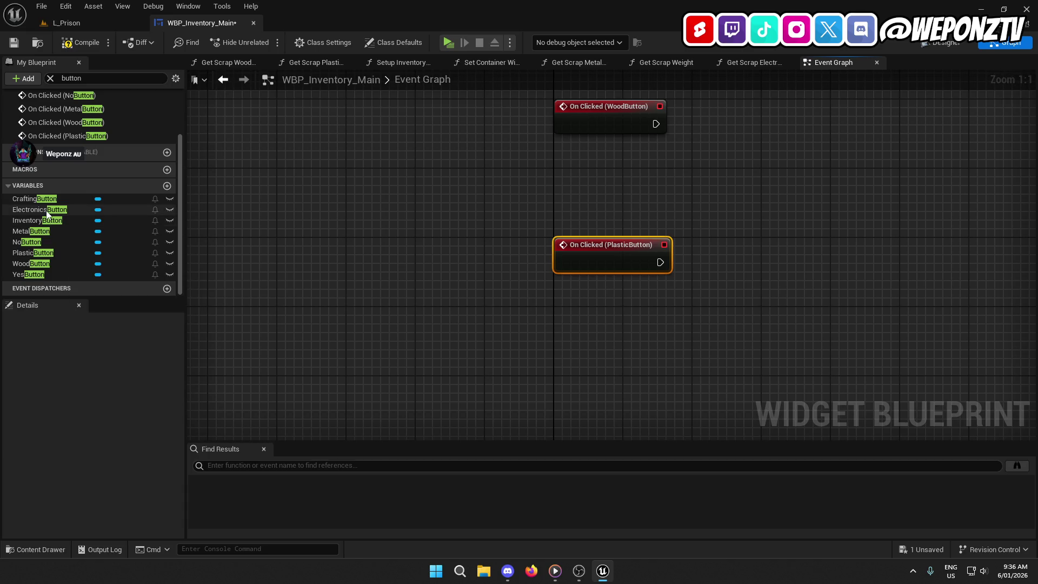
left_click(47, 214)
left_click(106, 485)
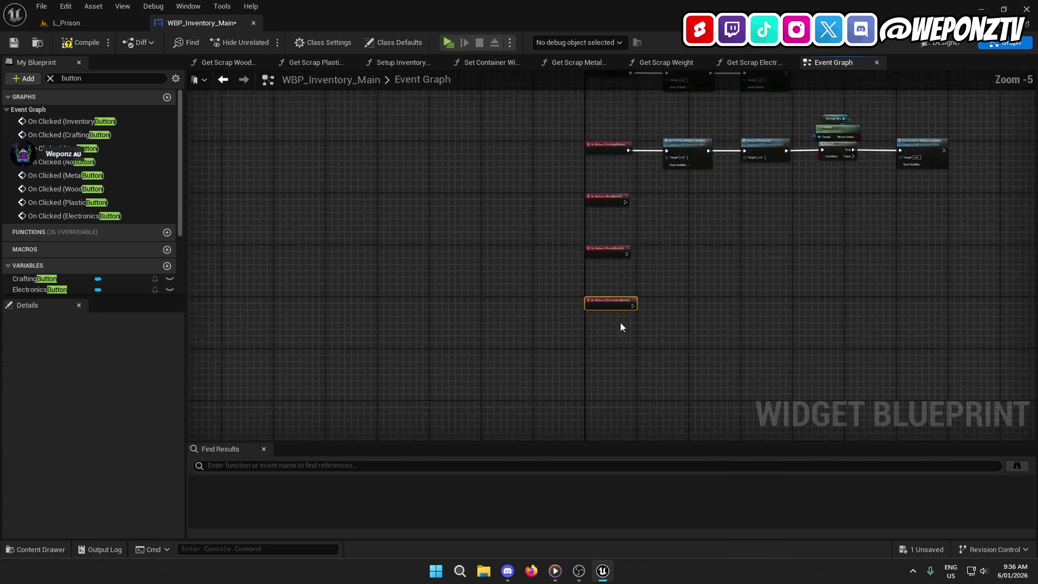
scroll(567, 373, "down", 4)
- Stack the Wood, Plastic and Electronics click events in a column under the MetalButton event
mouse_move(459, 344)
left_mouse_down()
mouse_move(498, 362)
mouse_move(627, 135)
left_mouse_up()
scroll(627, 135, "up", 5)
scroll(563, 205, "up", 2)
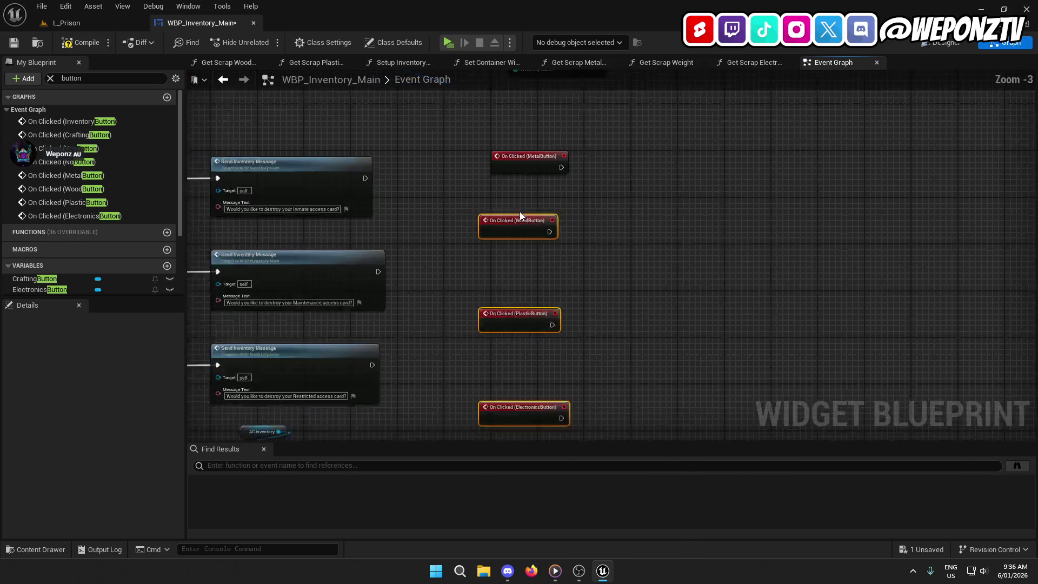
left_click_drag(501, 200, 501, 259)
left_click_drag(579, 229, 552, 158)
scroll(536, 173, "down", 6)
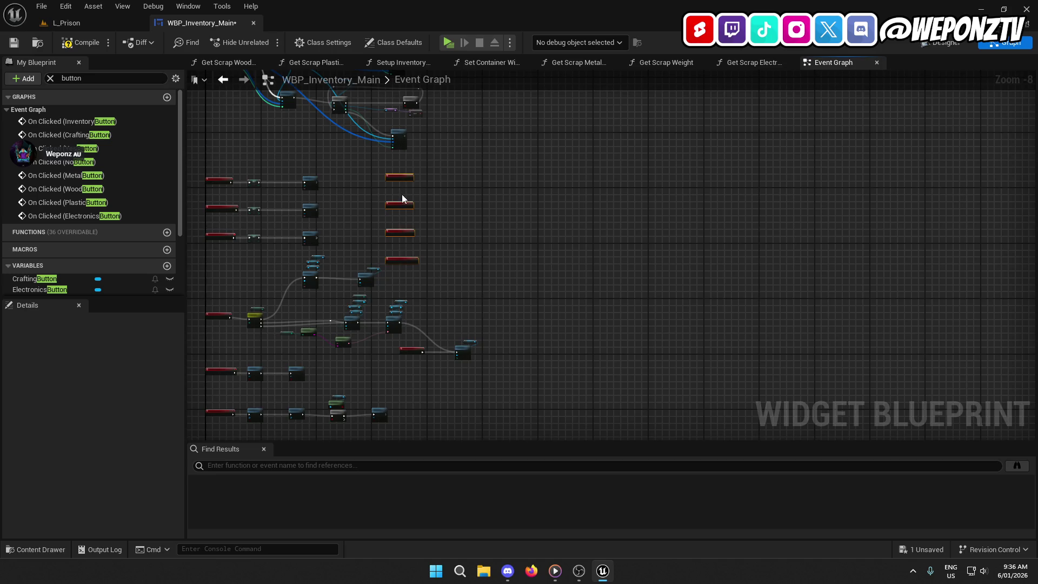
scroll(403, 199, "up", 4)
left_click_drag(398, 173, 498, 169)
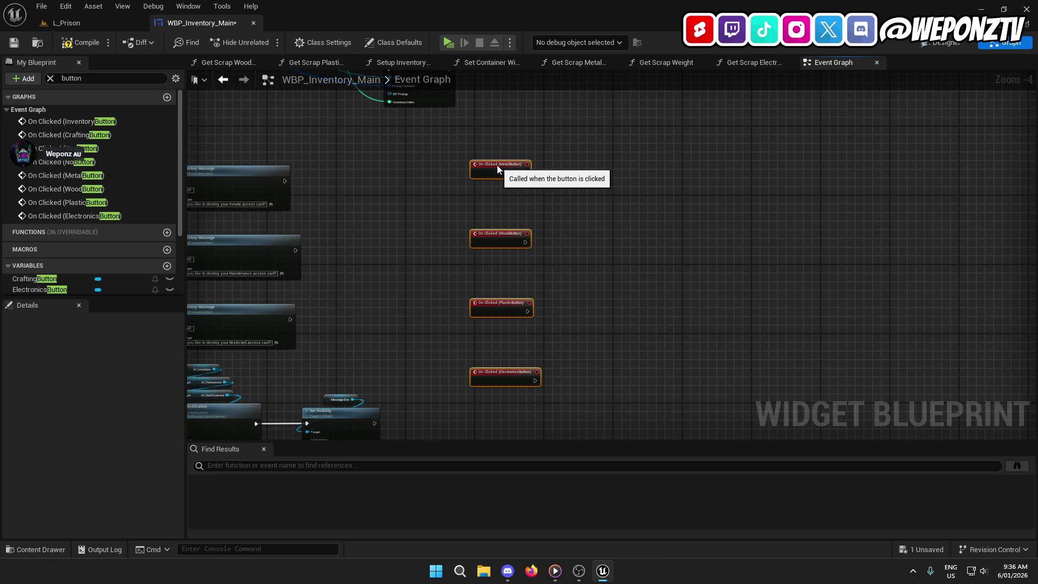
left_click_drag(503, 231, 433, 203)
left_click(361, 232)
mouse_move(361, 232)
left_mouse_down()
mouse_move(539, 263)
mouse_move(438, 247)
left_mouse_up()
scroll(75, 225, "down", 3)
scroll(56, 230, "up", 3)
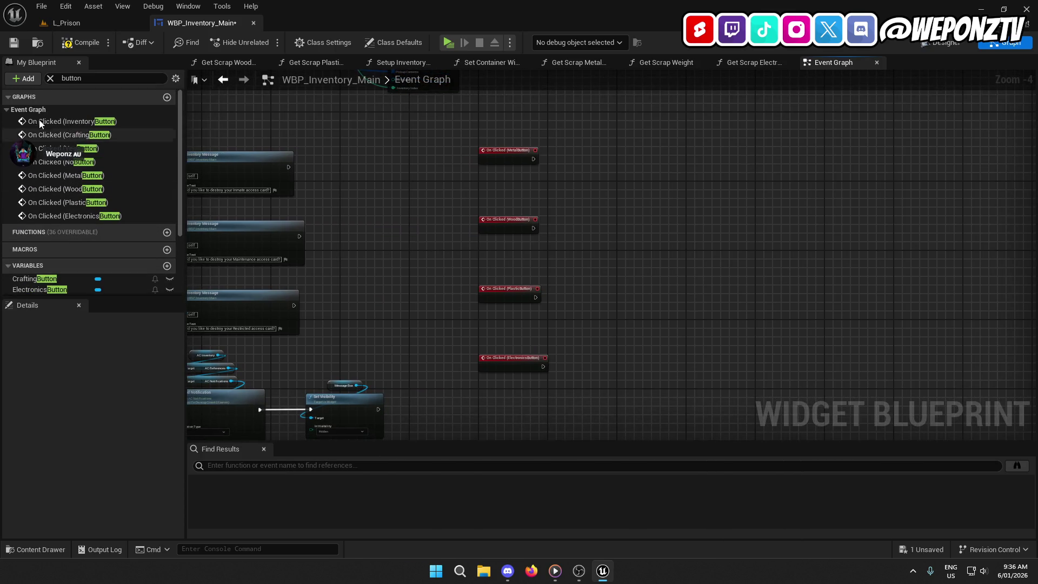
left_click(50, 79)
left_click(8, 147)
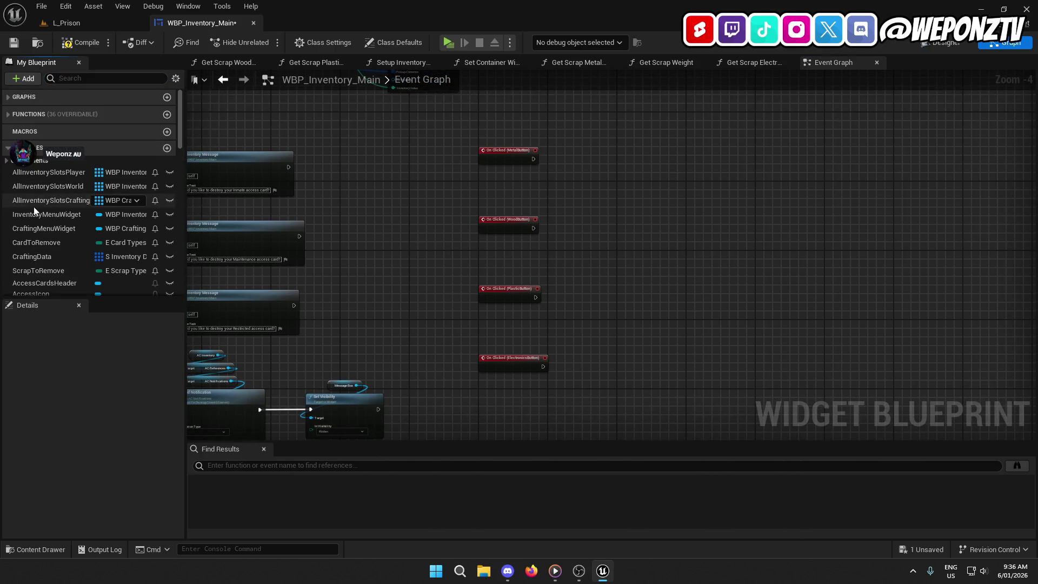
- Create a Set ScrapToRemove node wired to the On Clicked (MetalButton) event
mouse_move(36, 271)
left_mouse_down()
mouse_move(36, 252)
mouse_move(569, 164)
mouse_move(593, 141)
left_mouse_up()
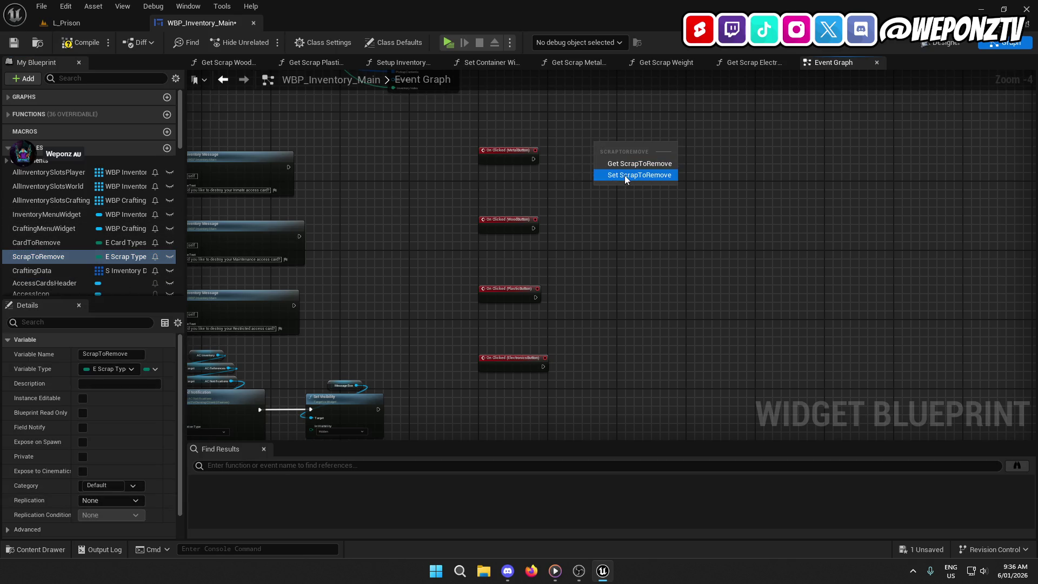
left_click(624, 175)
scroll(625, 176, "up", 4)
left_click_drag(446, 144, 579, 117)
left_click_drag(649, 125, 634, 148)
left_click(438, 147, "ctrl")
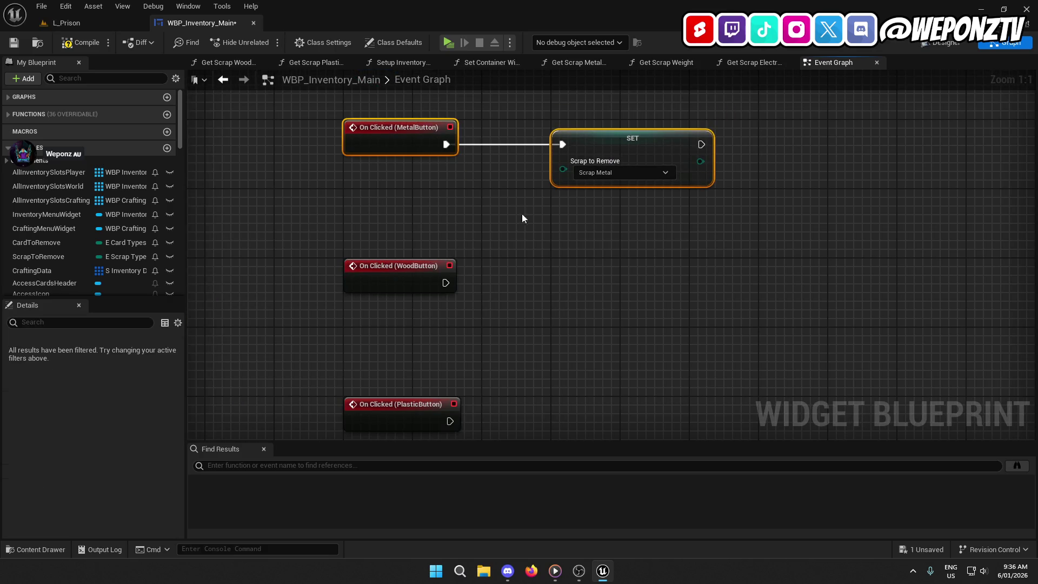
left_click_drag(527, 218, 452, 197)
- Copy the setter onto the WoodButton click event and set it to Scrap Wood
left_click(533, 134)
key("ctrl+c")
left_click(487, 245)
key("ctrl+v")
left_click_drag(496, 251, 370, 261)
left_click_drag(547, 255, 537, 254)
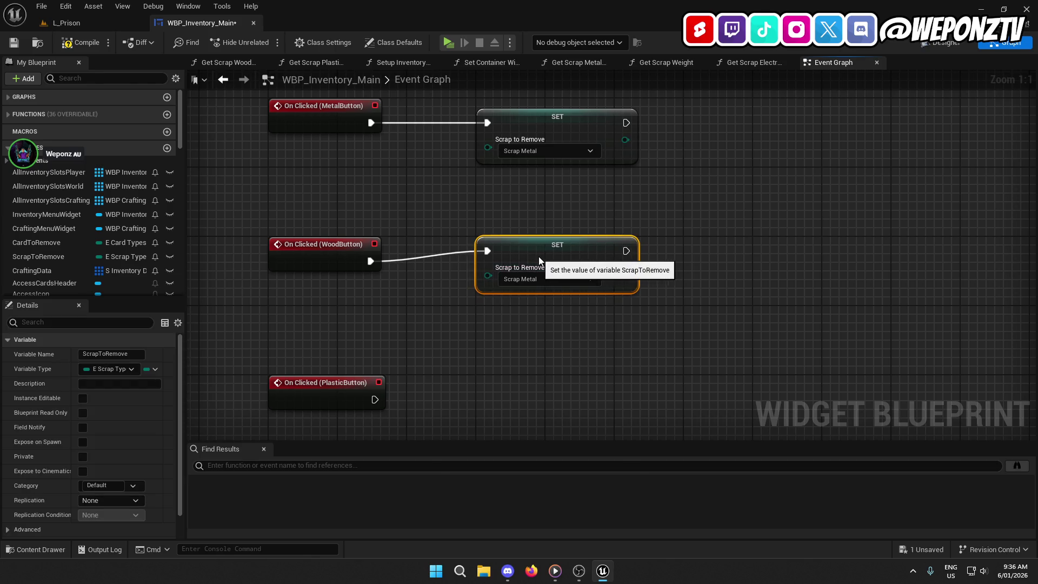
left_click(336, 239)
left_click(439, 329)
left_click(546, 289)
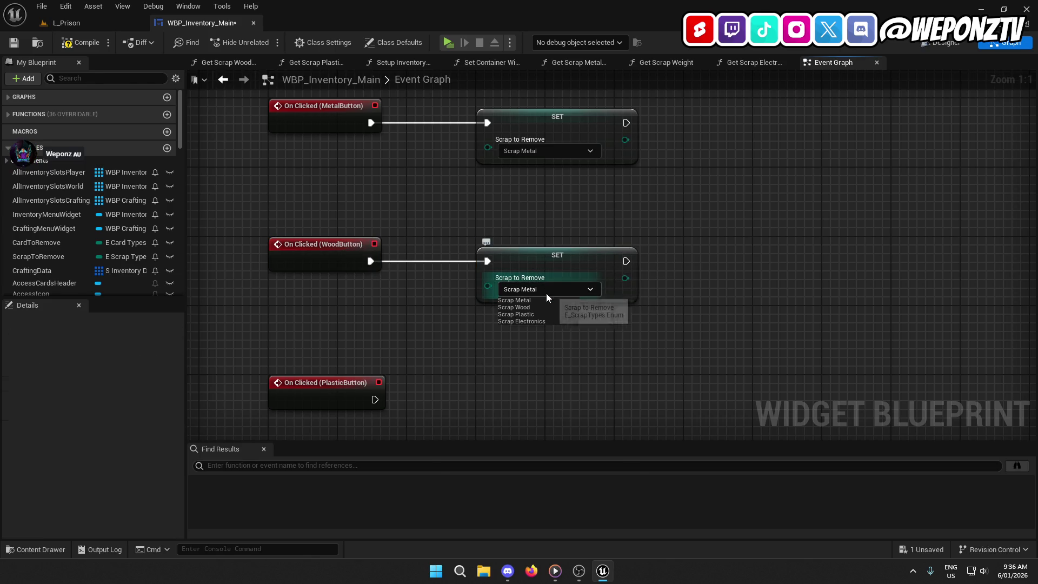
left_click(537, 306)
- Paste another setter on the PlasticButton click event and set it to Scrap Plastic
left_click_drag(497, 350, 495, 258)
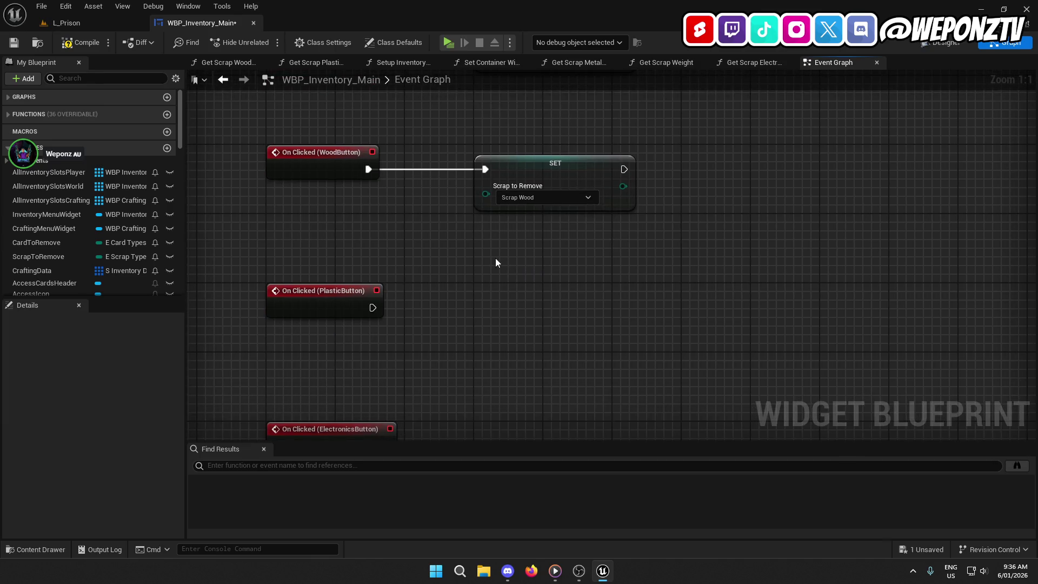
left_click(535, 174)
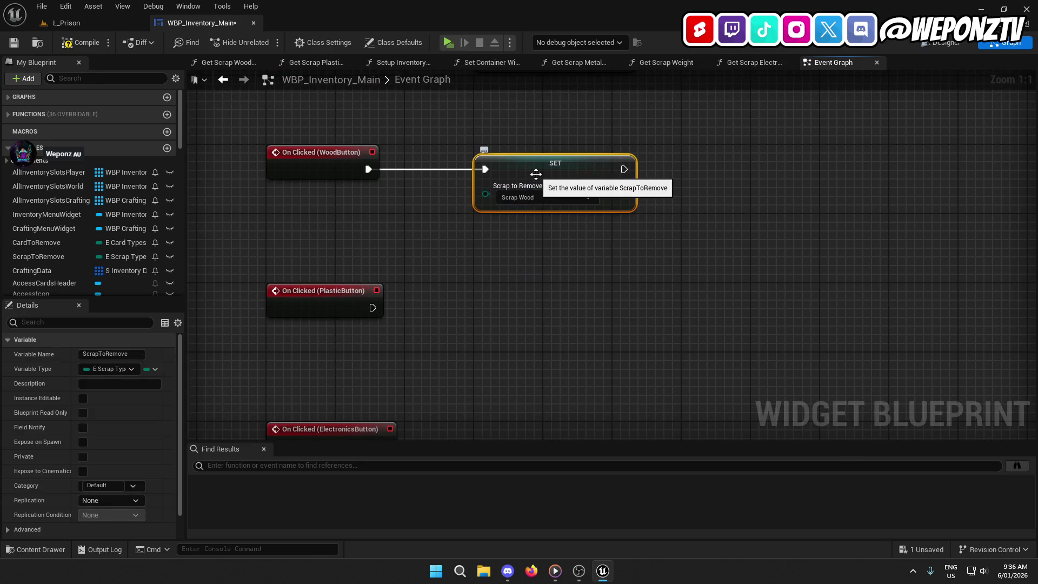
key("ctrl+c")
left_click(479, 278)
key("ctrl+v")
left_click_drag(373, 308, 503, 308)
left_click(339, 304, "ctrl")
left_click(521, 336)
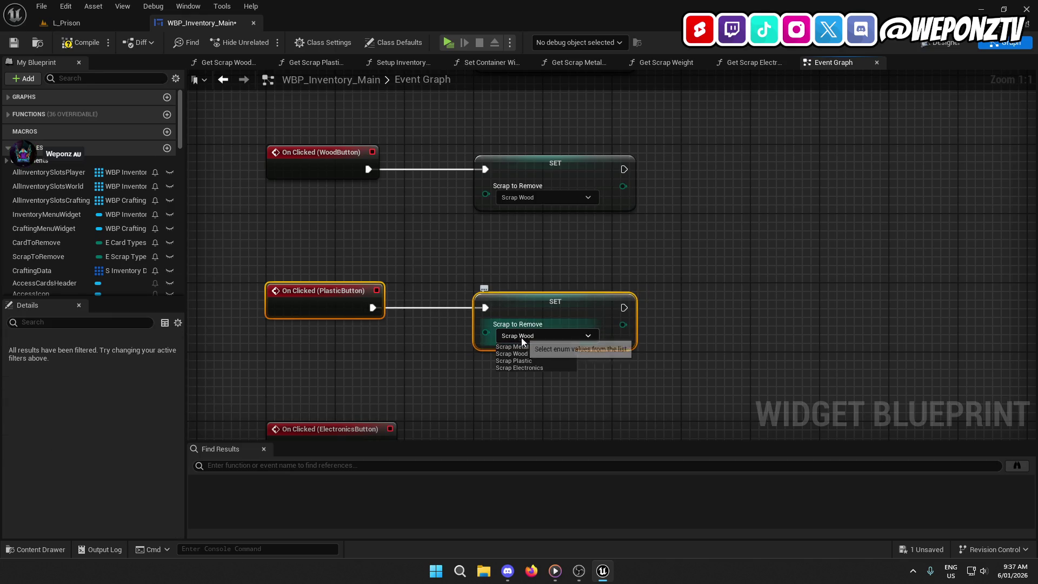
left_click(513, 361)
- Add a setter to the ElectronicsButton click event set to Scrap Electronics
left_click_drag(467, 377, 456, 222)
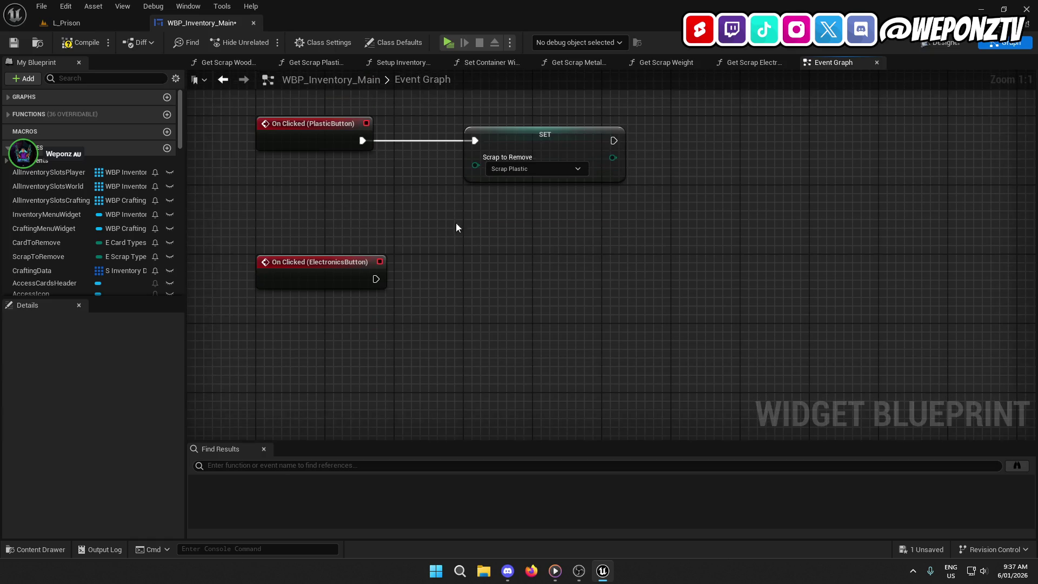
left_click(506, 146)
key("ctrl+c")
key("ctrl+v")
left_click_drag(483, 260, 387, 278)
left_click(508, 263)
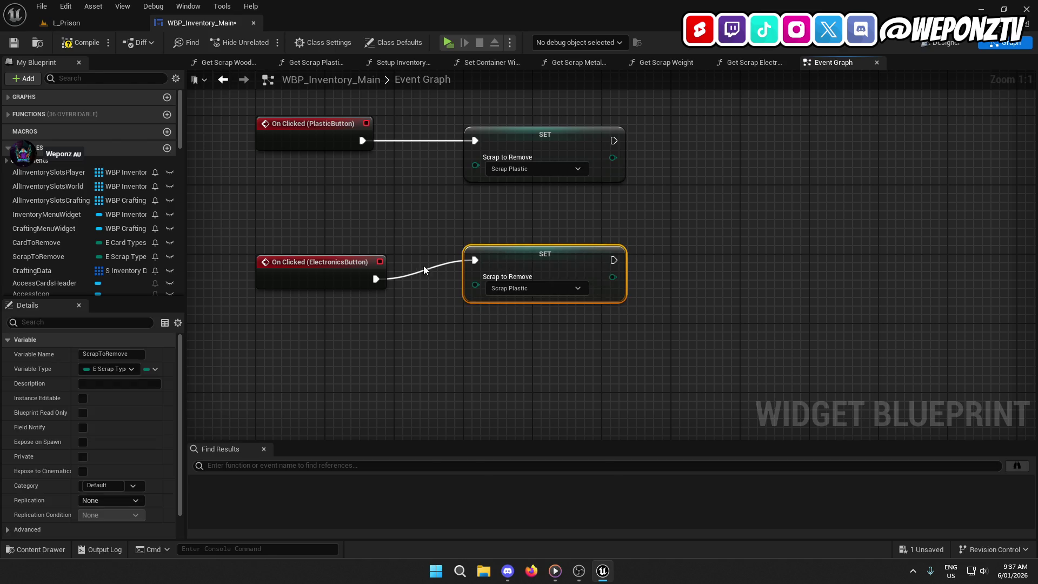
left_click(354, 268, "ctrl")
key("q")
left_click(531, 307)
left_click(538, 339)
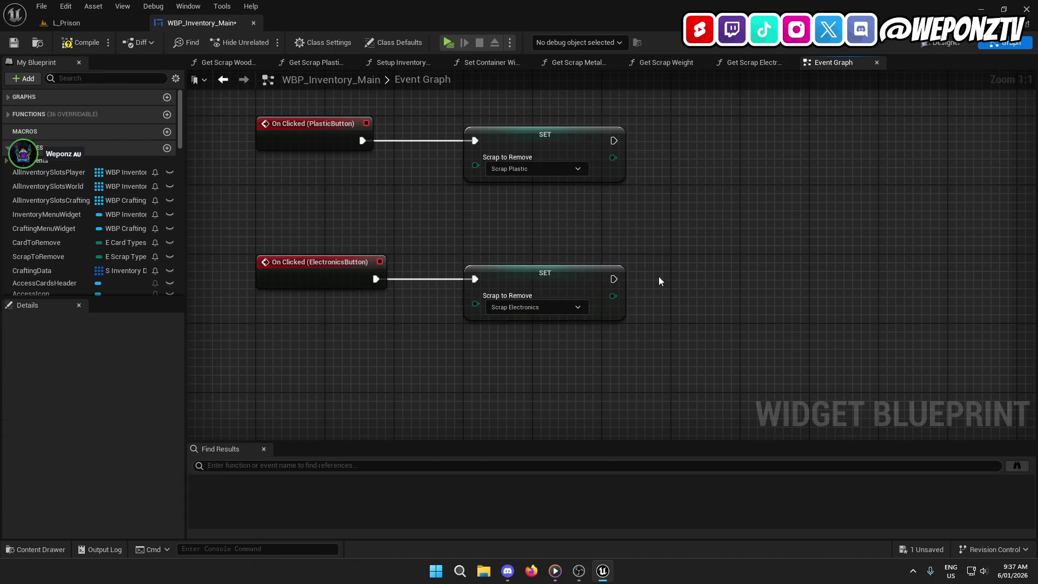
scroll(659, 276, "down", 3)
scroll(574, 278, "up", 1)
mouse_move(537, 373)
left_mouse_down()
mouse_move(552, 196)
mouse_move(559, 292)
mouse_move(563, 281)
mouse_move(790, 319)
mouse_move(878, 382)
mouse_move(674, 278)
mouse_move(721, 213)
mouse_move(1016, 270)
left_mouse_up()
- Paste a Send Inventory Message node after the Scrap Metal setter and wire it in
left_click_drag(782, 255, 676, 287)
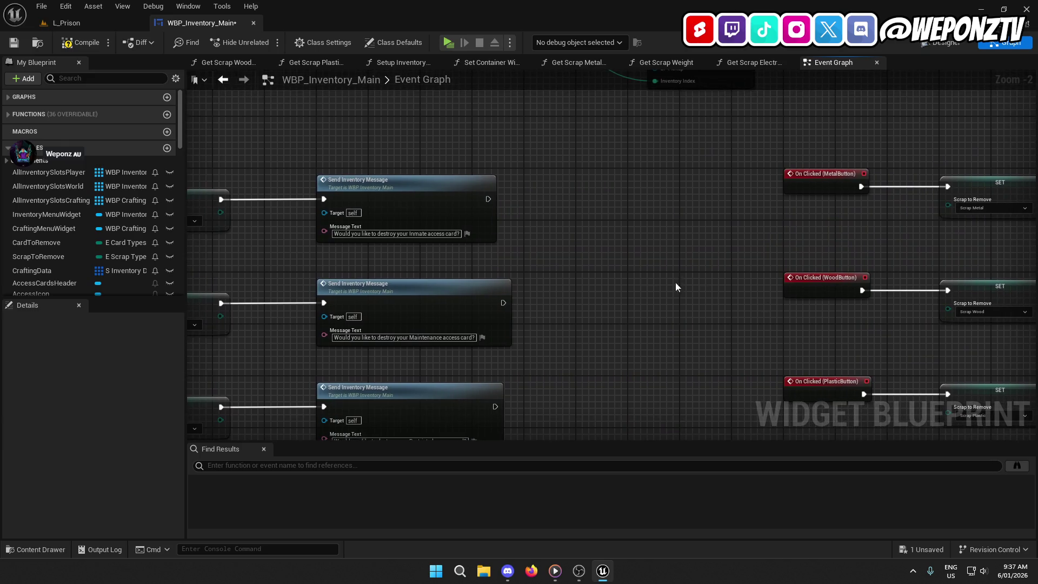
left_click(441, 214)
mouse_move(682, 251)
left_mouse_down()
mouse_move(351, 257)
mouse_move(644, 209)
left_mouse_up()
key("ctrl+v")
mouse_move(717, 223)
left_mouse_down()
mouse_move(602, 227)
mouse_move(597, 219)
left_mouse_up()
mouse_move(773, 223)
left_mouse_down()
mouse_move(758, 222)
mouse_move(767, 217)
left_mouse_up()
left_click(545, 217)
- Replace 'Inmate access card' in the message with text asking to destroy all of the Scrap Metal
double_click(767, 218)
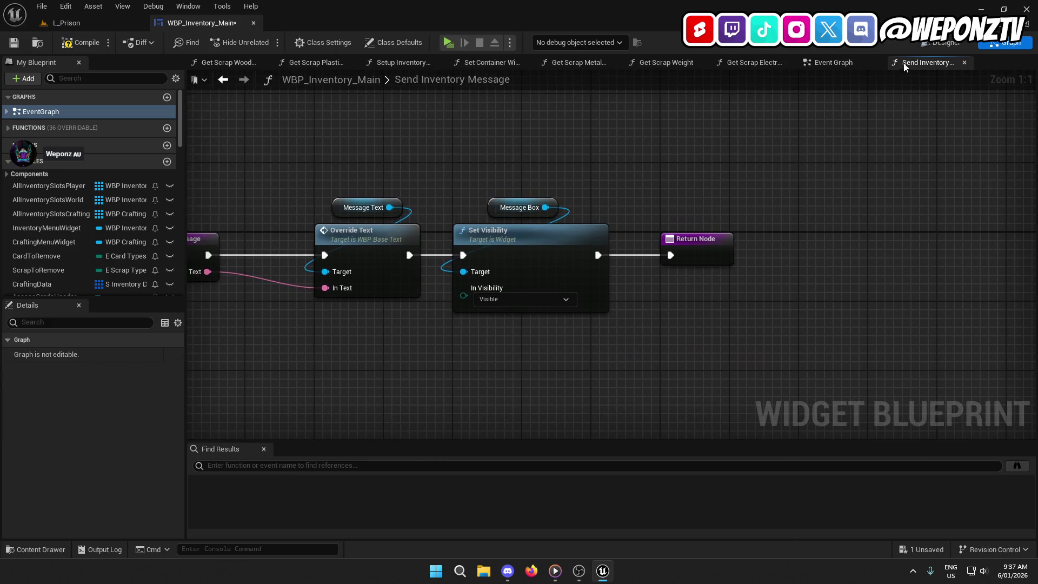
left_click(843, 62)
left_click_drag(753, 331, 610, 262)
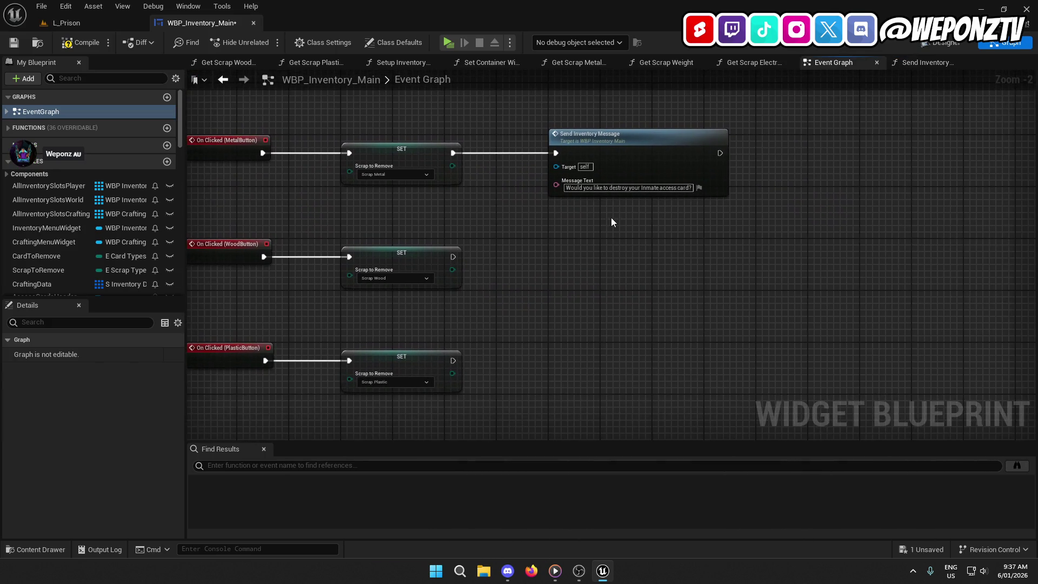
scroll(652, 203, "up", 2)
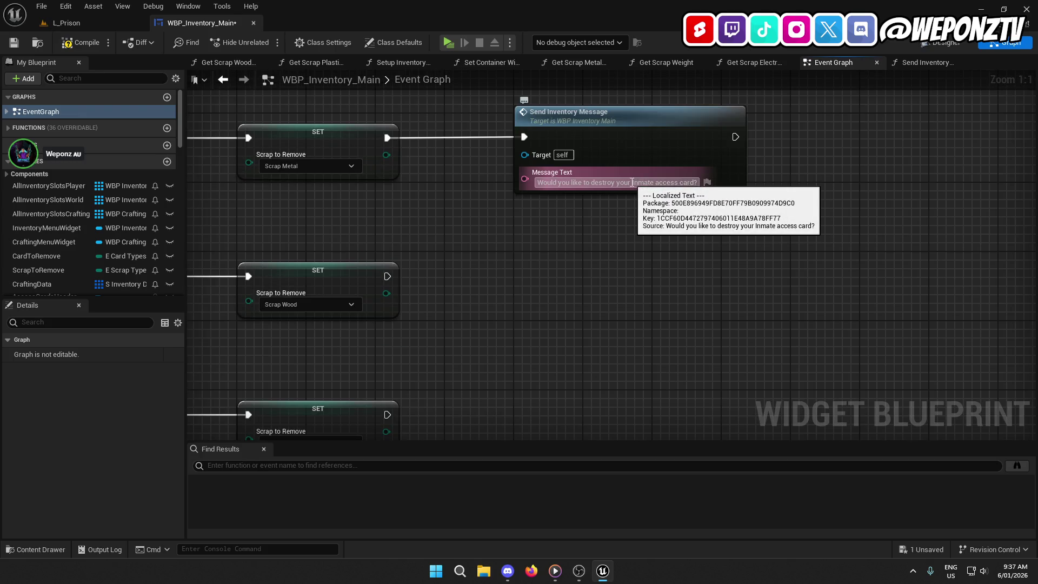
left_click_drag(634, 182, 694, 182)
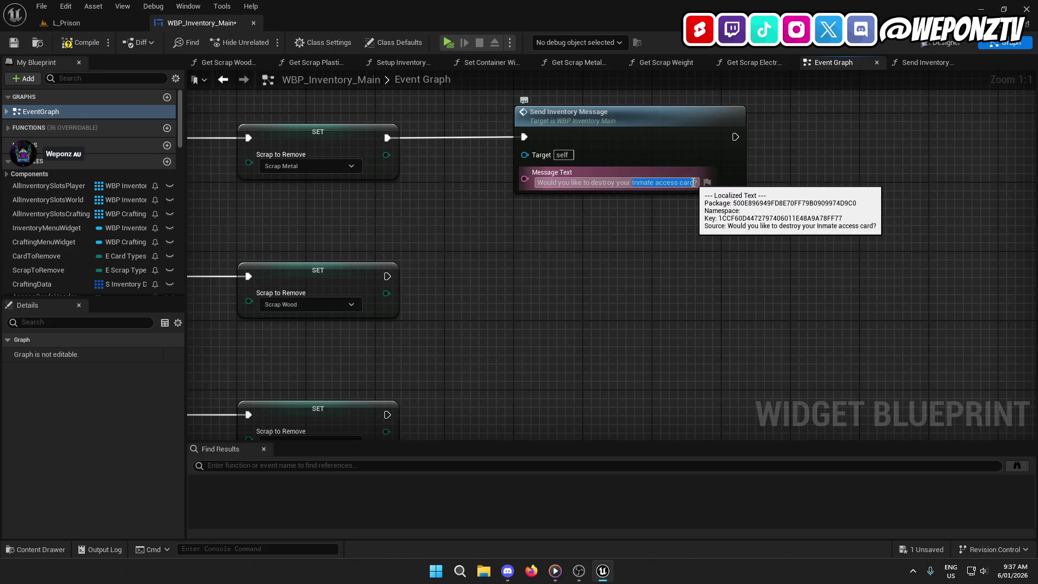
type("Scrap")
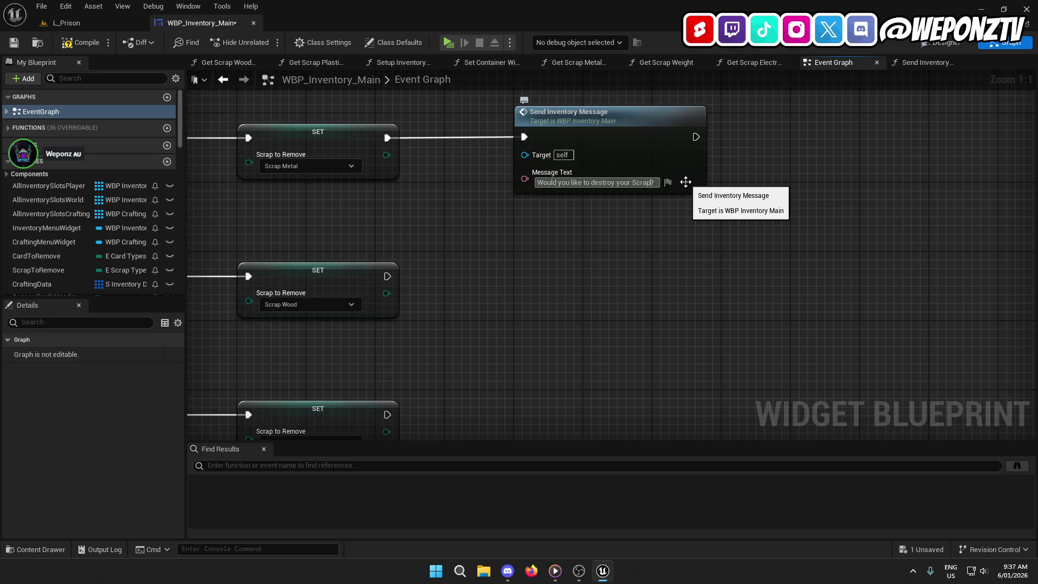
type("etal")
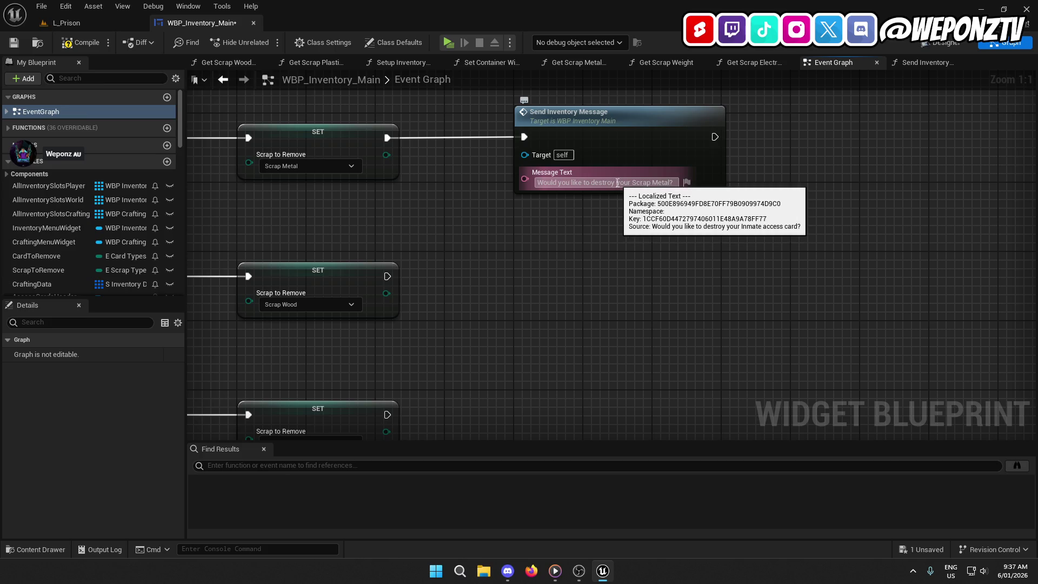
type("all of")
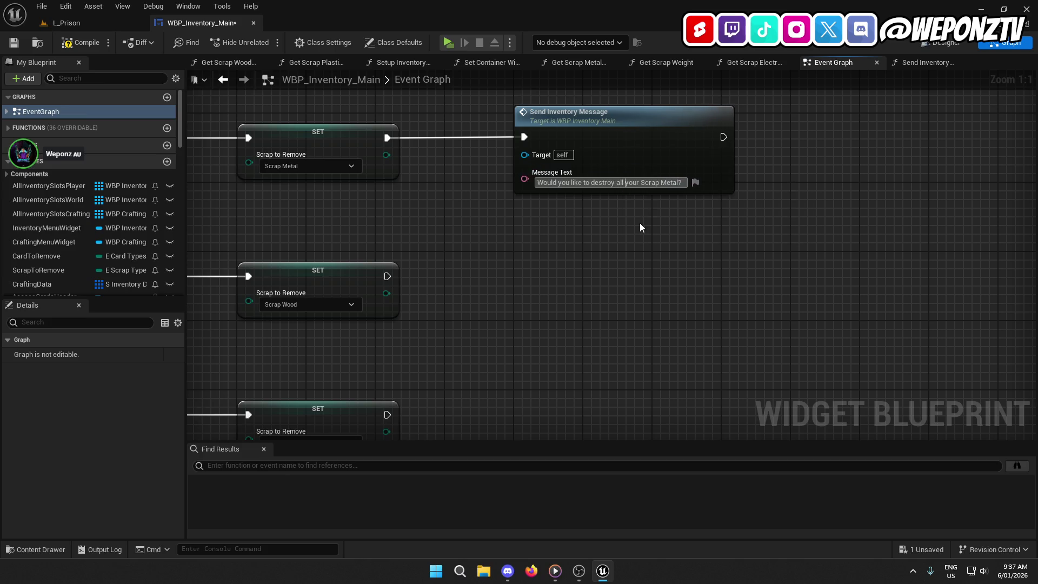
left_click(591, 250)
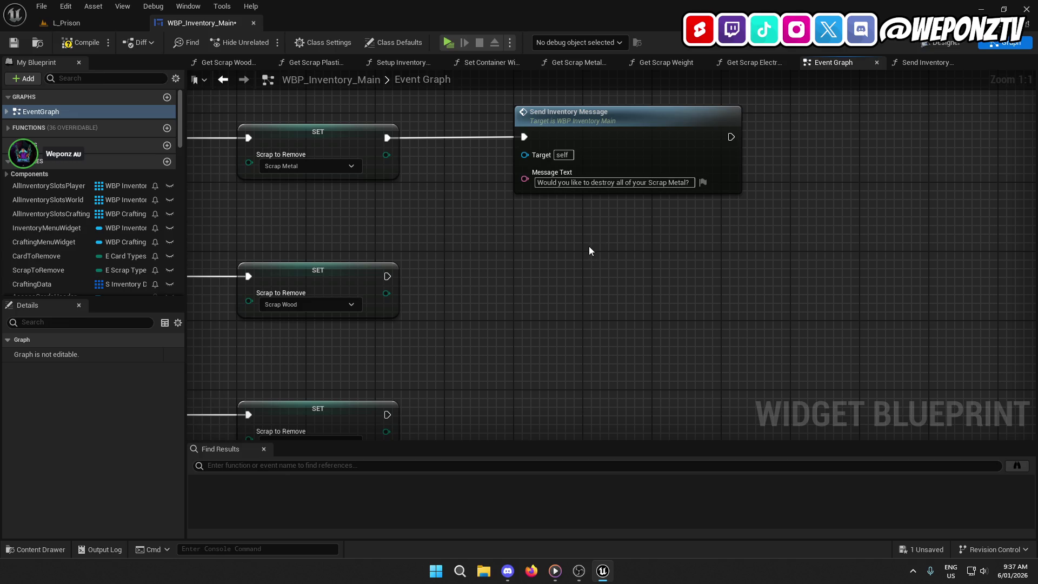
- Copy the message after the Scrap Wood SET and change its scrap name to 'Wood?'
left_click(620, 147)
key("ctrl+c")
key("ctrl+v")
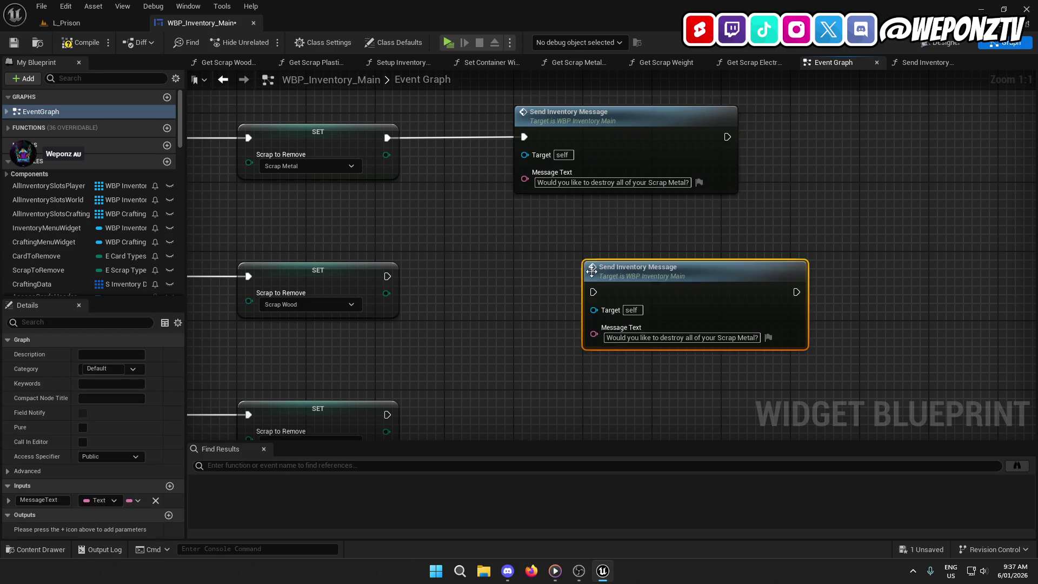
left_click_drag(594, 292, 387, 277)
left_click_drag(628, 277, 563, 272)
left_click(399, 296, "ctrl")
left_click(453, 338)
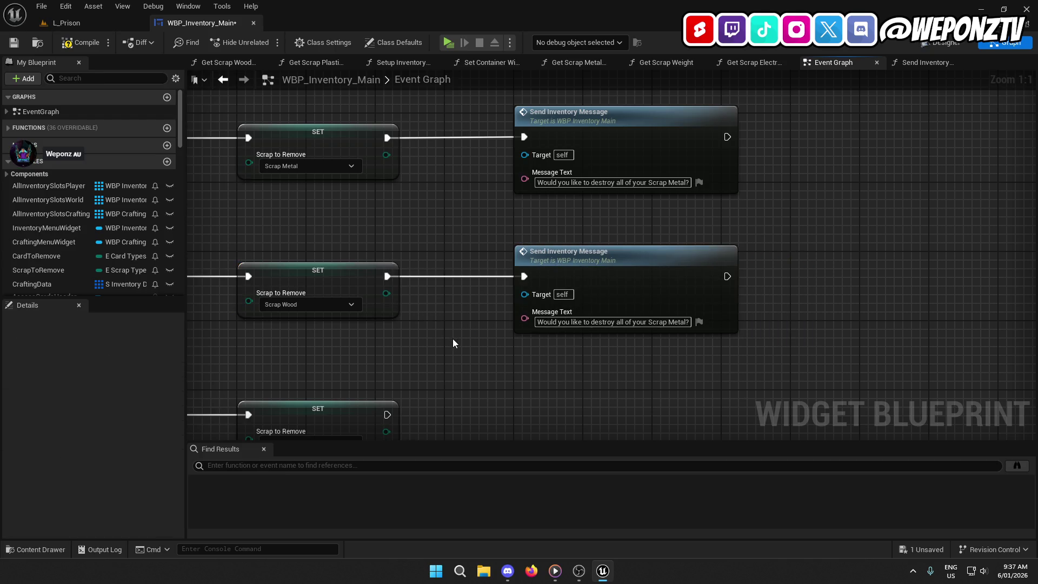
left_click_drag(452, 339, 407, 287)
double_click(632, 268)
type("Wood?")
left_click(588, 303)
- Add a message copy after the Scrap Plastic SET, reading 'Plastic?'
left_click_drag(568, 332, 560, 233)
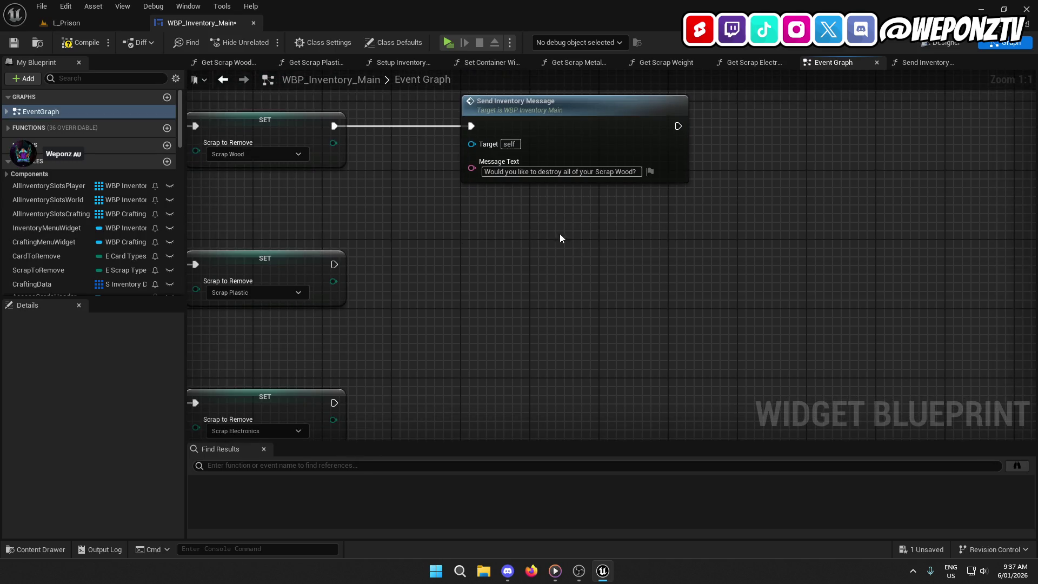
key("ctrl+v")
left_click_drag(488, 272, 334, 264)
left_click_drag(511, 254, 494, 254)
left_click(317, 261, "shift")
key("q")
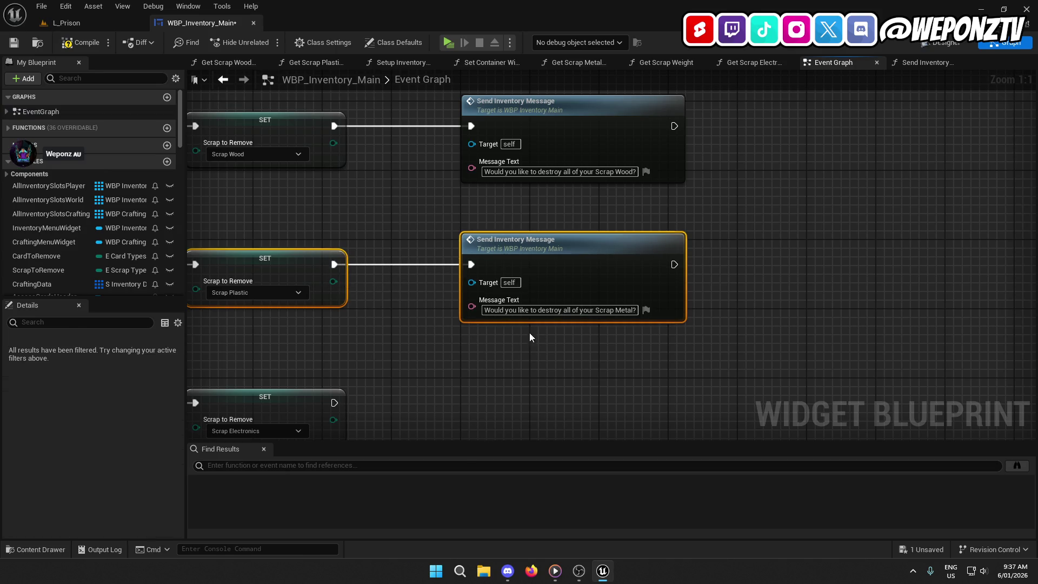
left_click(530, 332)
type("Plastic?")
- Add a message copy after the Scrap Electronics SET with the scrap name 'Electronic'
mouse_move(494, 371)
left_mouse_down()
mouse_move(515, 284)
mouse_move(498, 267)
mouse_move(356, 294)
left_mouse_up()
key("ctrl+v")
left_click_drag(550, 290, 542, 283)
left_click(336, 295)
left_click(416, 368)
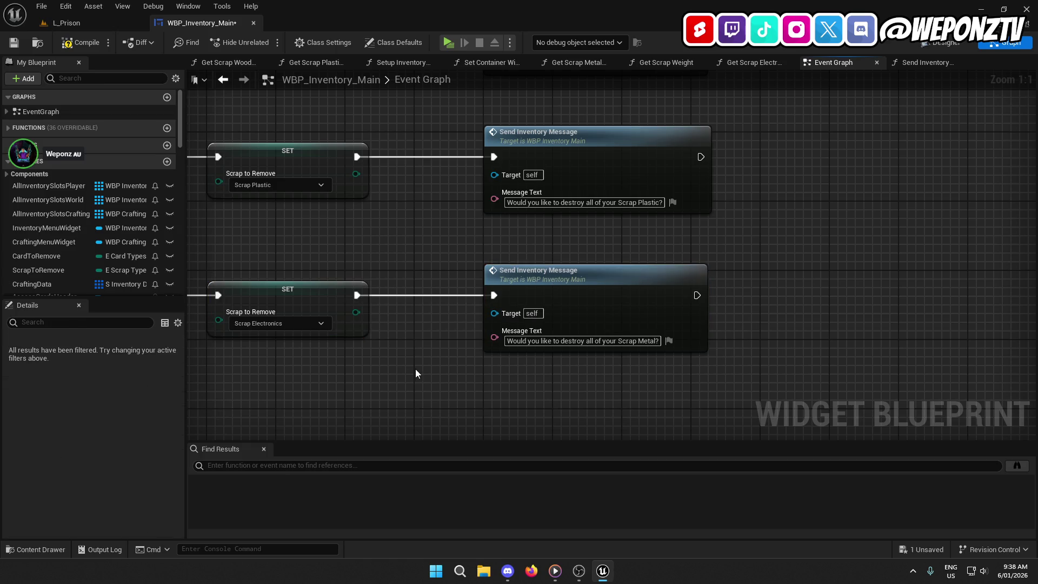
double_click(648, 340)
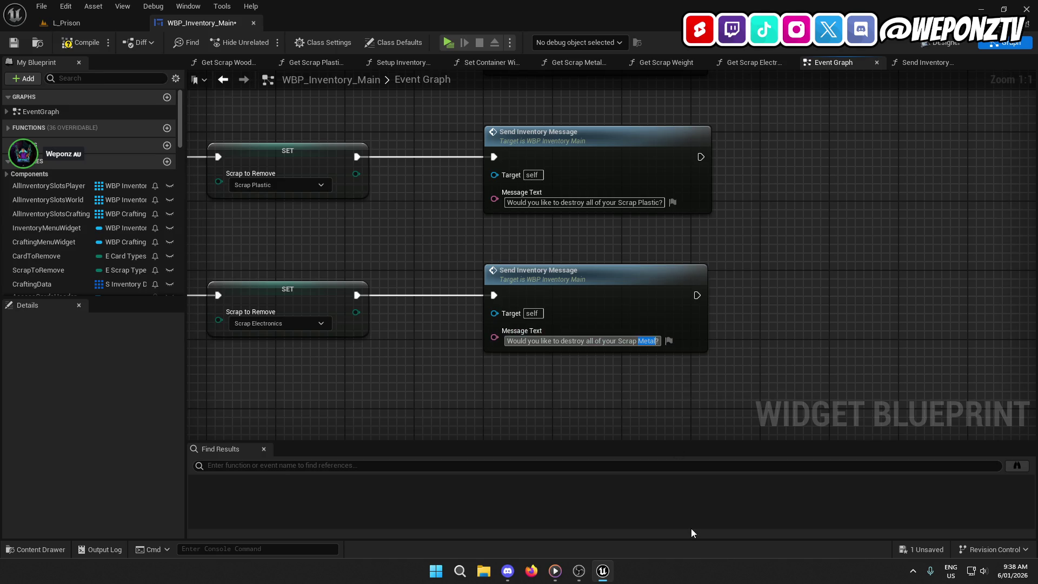
type("Electro")
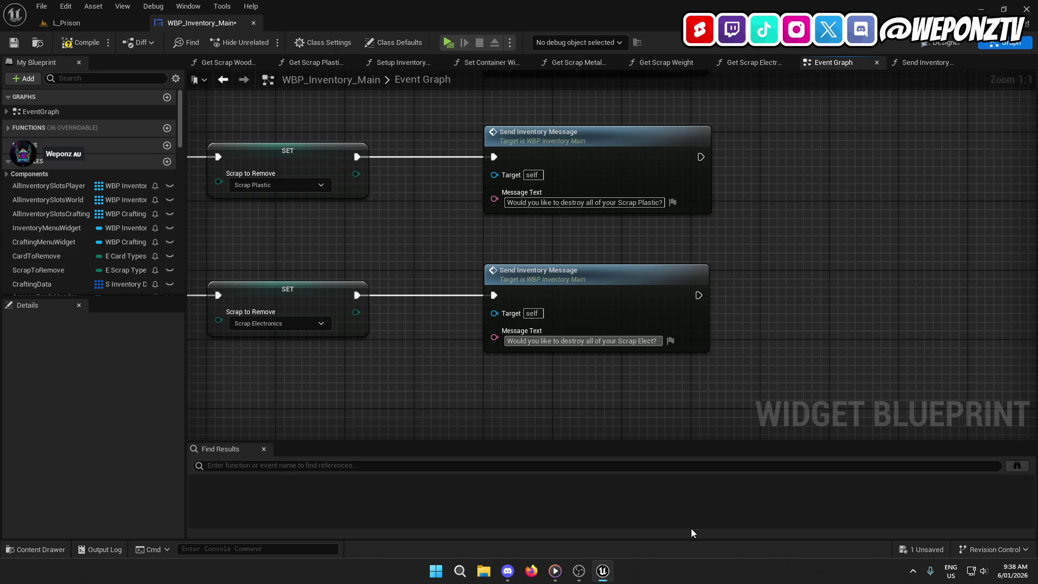
type("nics")
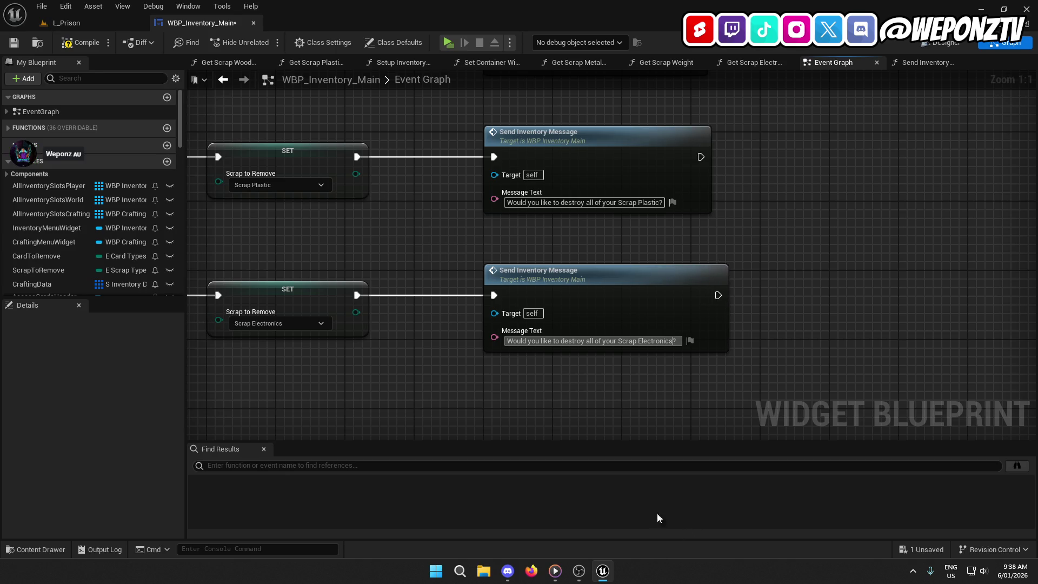
left_click(640, 413)
left_click_drag(641, 413, 657, 475)
- Review the YesButton logic and Card to Remove node, then add a new variable to WBP_Inventory_Main
scroll(449, 287, "down", 5)
mouse_move(445, 299)
left_mouse_down()
mouse_move(730, 357)
mouse_move(1033, 292)
left_mouse_up()
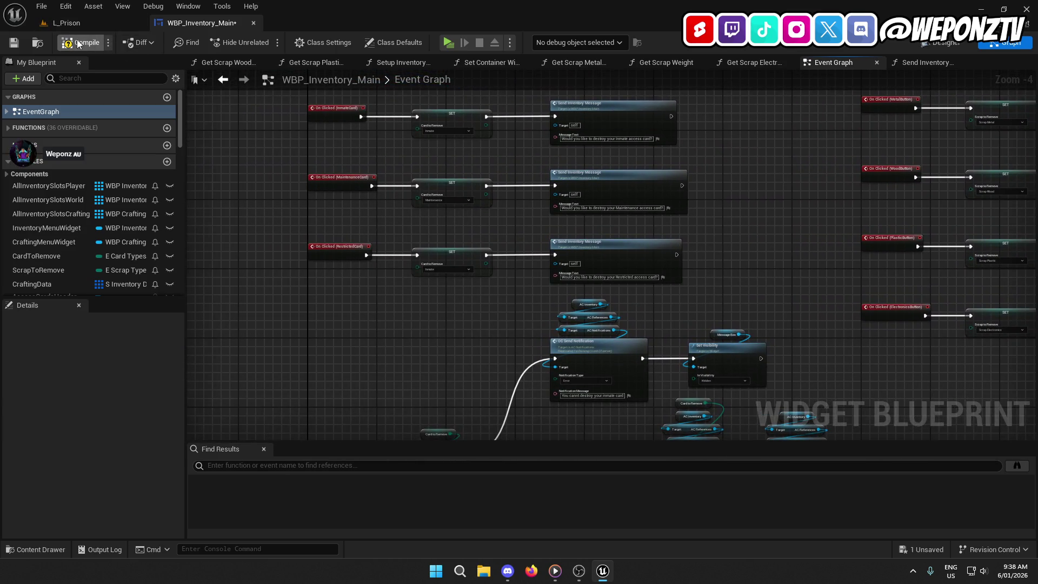
mouse_move(386, 309)
left_mouse_down()
mouse_move(329, 225)
mouse_move(376, 196)
left_mouse_up()
scroll(284, 272, "up", 2)
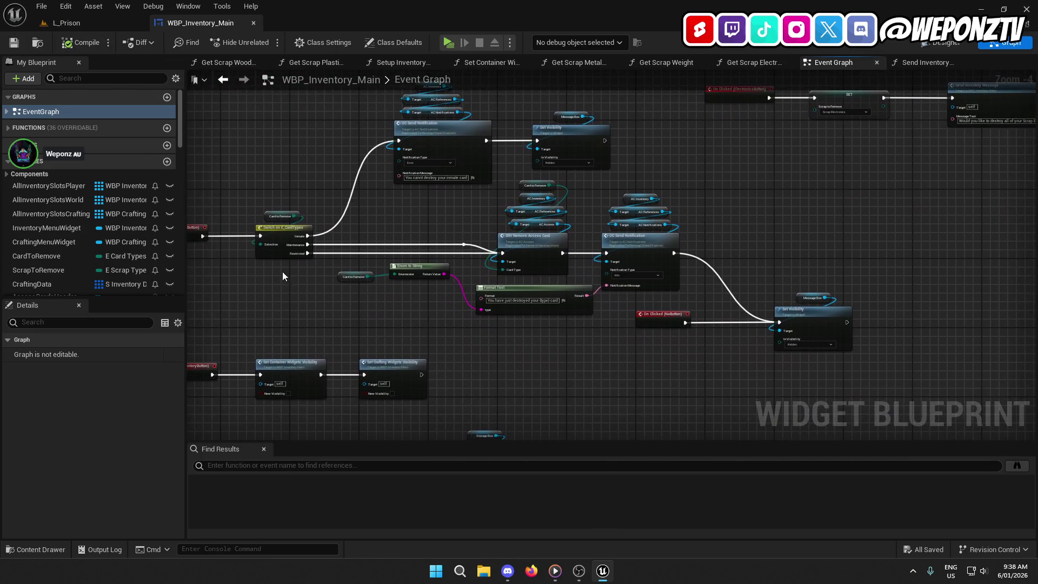
mouse_move(288, 280)
left_mouse_down()
mouse_move(525, 280)
mouse_move(389, 273)
left_mouse_up()
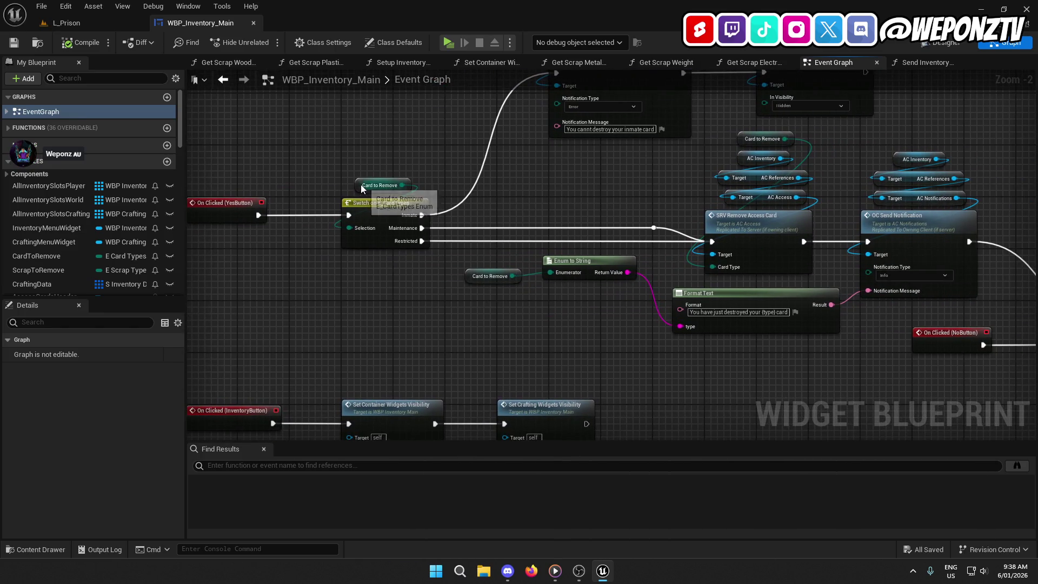
left_click(379, 185)
scroll(124, 212, "down", 10)
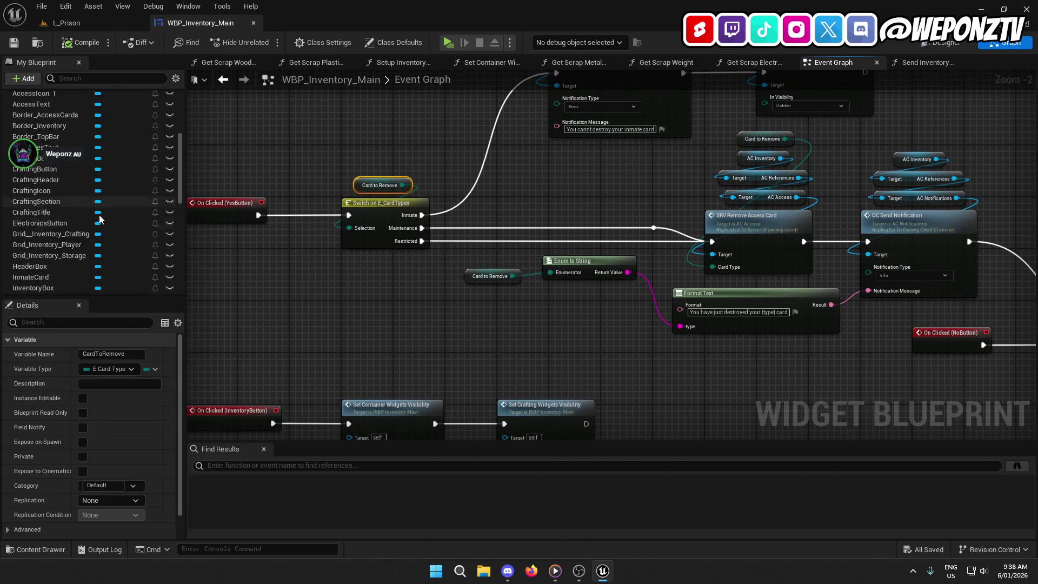
scroll(86, 201, "up", 10)
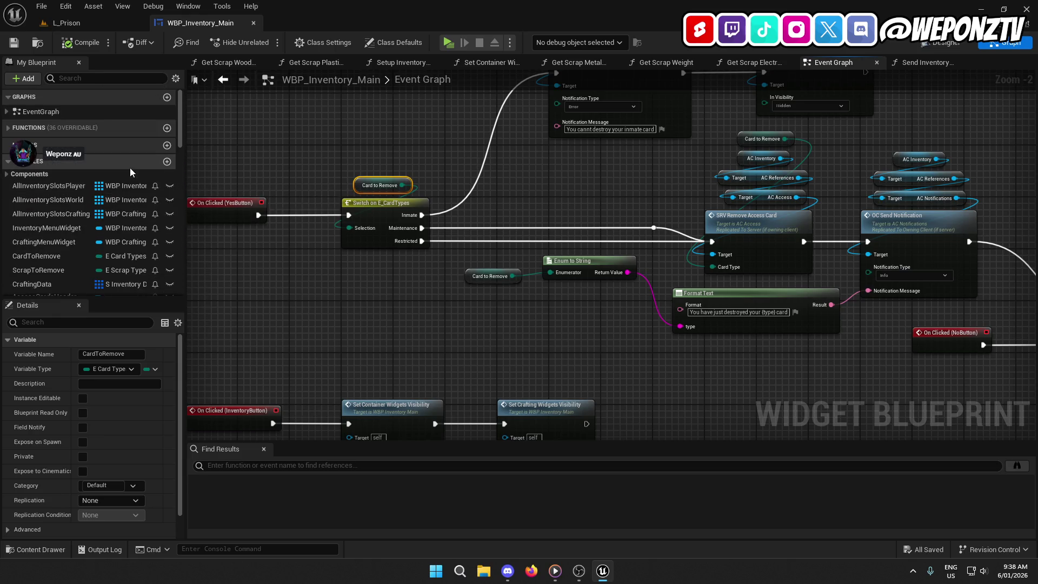
left_click(167, 161)
type("IsDestroyingScrap")
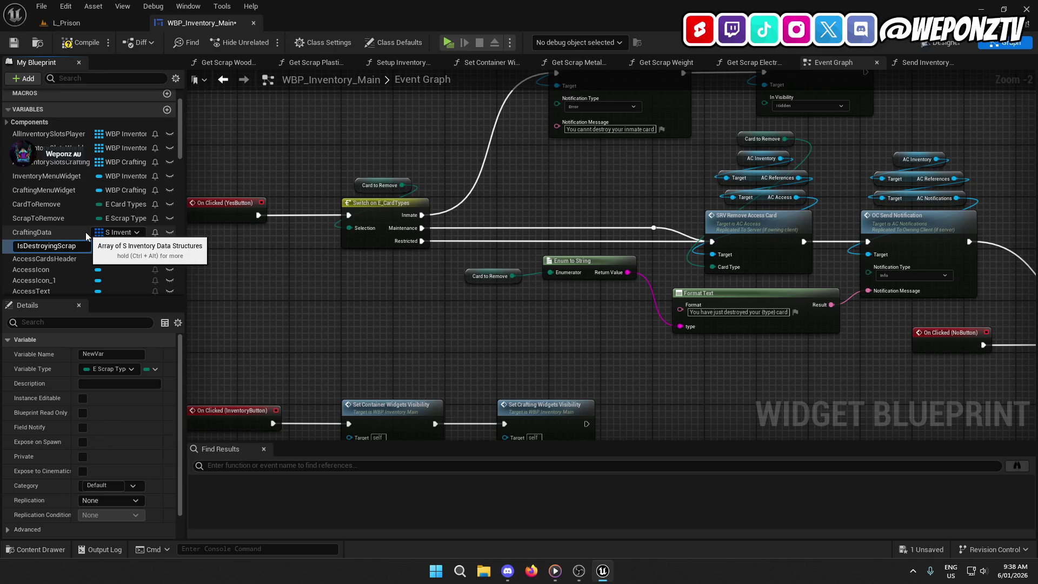
- Make IsDestroyingScrap a Boolean and add a SET IsDestroyingScrap node after the card messages
key("Return")
left_click(126, 246)
left_click(130, 278)
left_click_drag(653, 226, 323, 439)
scroll(498, 216, "down", 5)
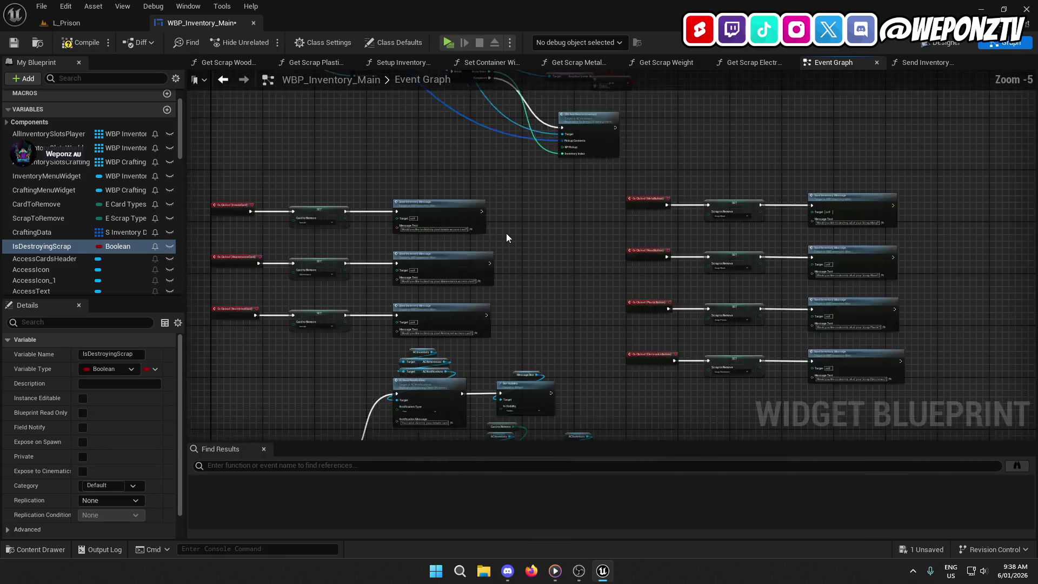
scroll(489, 200, "up", 3)
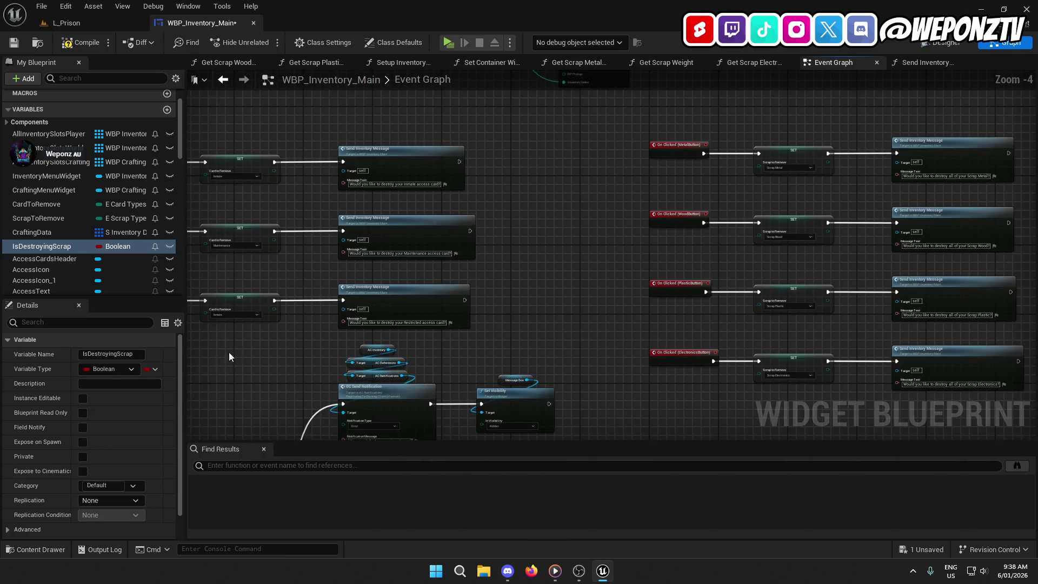
mouse_move(42, 246)
left_mouse_down()
mouse_move(33, 252)
mouse_move(535, 239)
mouse_move(472, 231)
mouse_move(513, 235)
mouse_move(459, 161)
left_mouse_up()
left_click(550, 254)
left_click_drag(464, 300, 517, 231)
- Place a copy of the SET IsDestroyingScrap node beside the scrap messages, ticked true
left_click(543, 232)
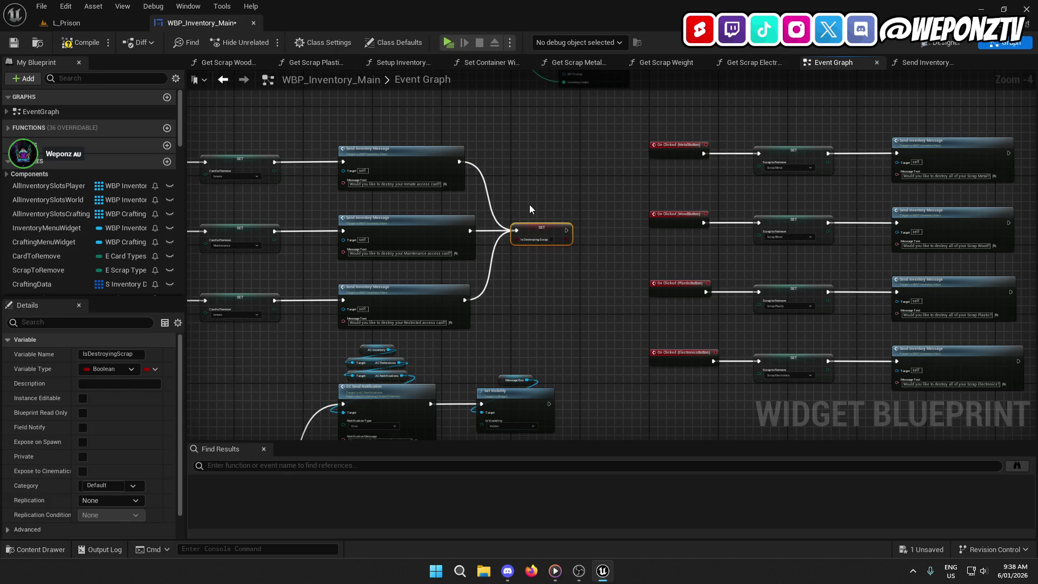
key("ctrl+c")
left_click_drag(566, 262, 250, 265)
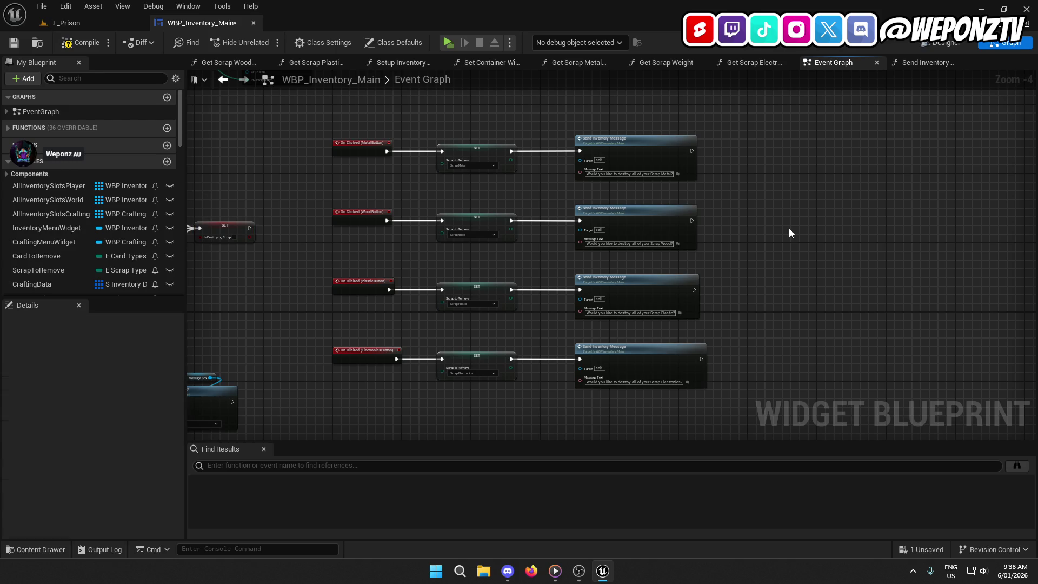
key("ctrl+v")
mouse_move(813, 238)
left_mouse_down()
mouse_move(811, 254)
mouse_move(684, 116)
mouse_move(600, 196)
mouse_move(602, 288)
mouse_move(627, 284)
mouse_move(597, 298)
left_mouse_up()
scroll(807, 247, "up", 3)
left_click(715, 239)
- Wire the Scrap Wood, Plastic and Electronics messages into the true IsDestroyingScrap setter
mouse_move(474, 172)
left_mouse_down()
mouse_move(592, 231)
mouse_move(650, 225)
left_mouse_up()
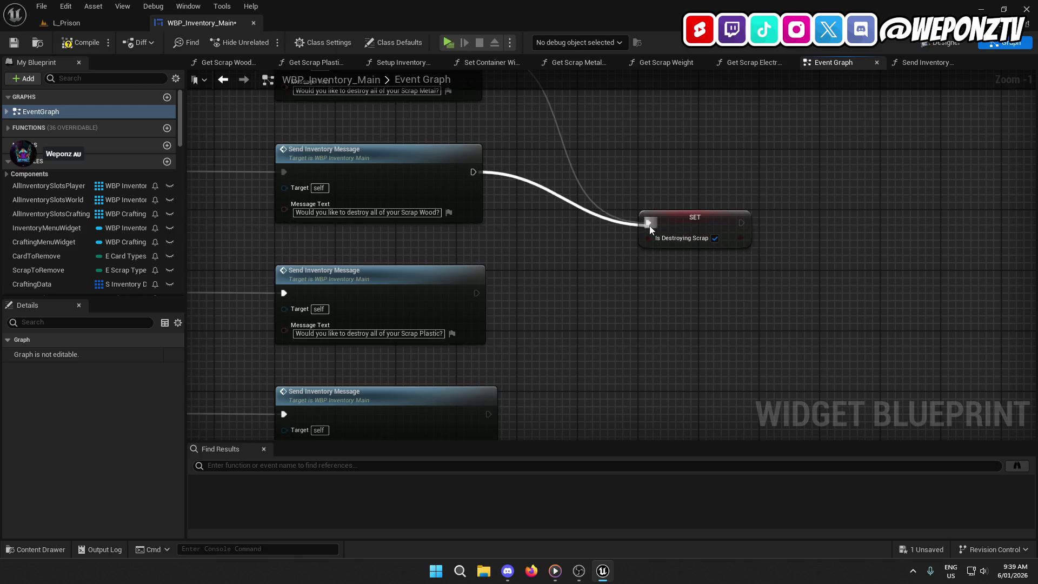
left_click_drag(477, 293, 644, 223)
left_click(609, 251)
left_click_drag(479, 293, 648, 226)
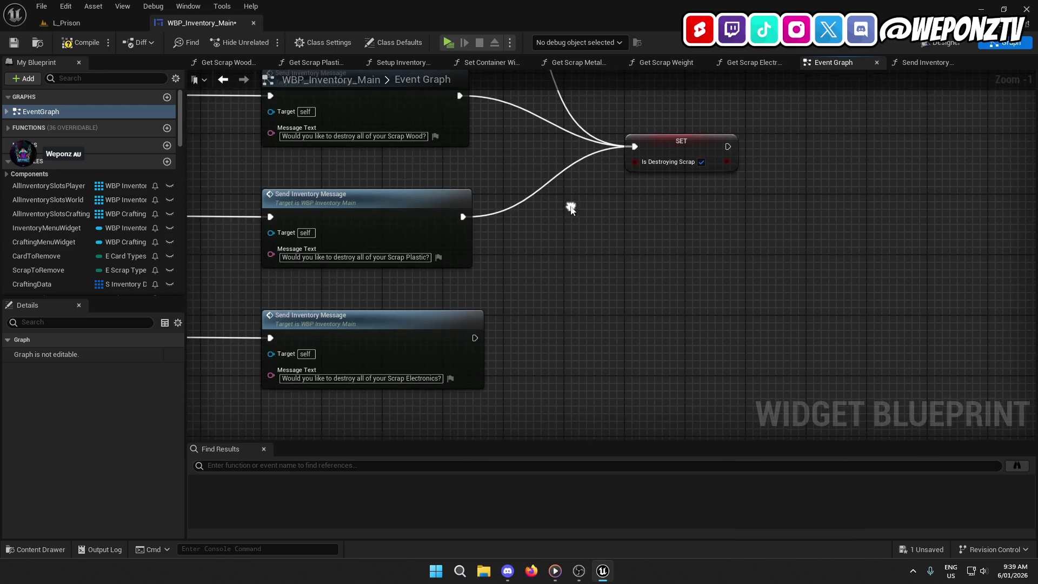
mouse_move(481, 329)
left_mouse_down()
mouse_move(615, 210)
mouse_move(642, 166)
mouse_move(638, 145)
mouse_move(598, 262)
mouse_move(586, 271)
mouse_move(599, 192)
mouse_move(630, 123)
mouse_move(688, 201)
mouse_move(747, 173)
mouse_move(785, 181)
left_mouse_up()
scroll(586, 271, "down", 2)
scroll(746, 174, "down", 1)
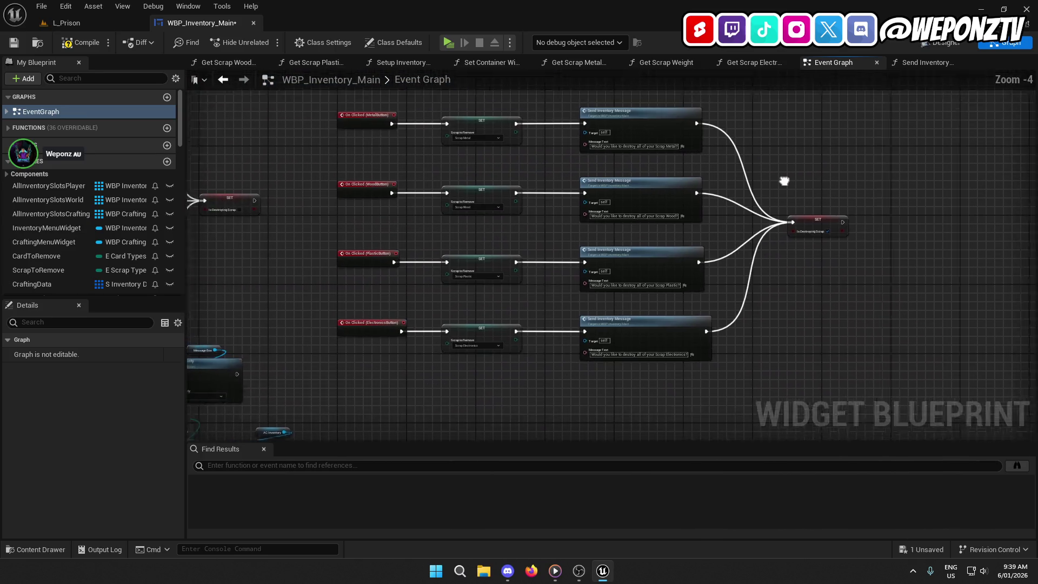
scroll(684, 285, "down", 4)
left_click_drag(684, 285, 601, 262)
left_click_drag(715, 382, 362, 145)
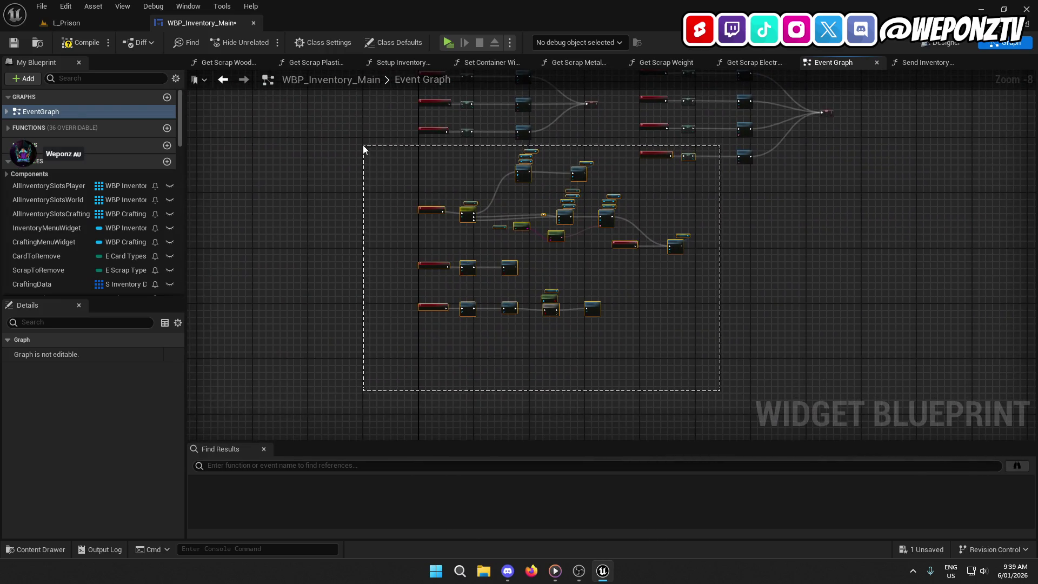
scroll(435, 248, "up", 3)
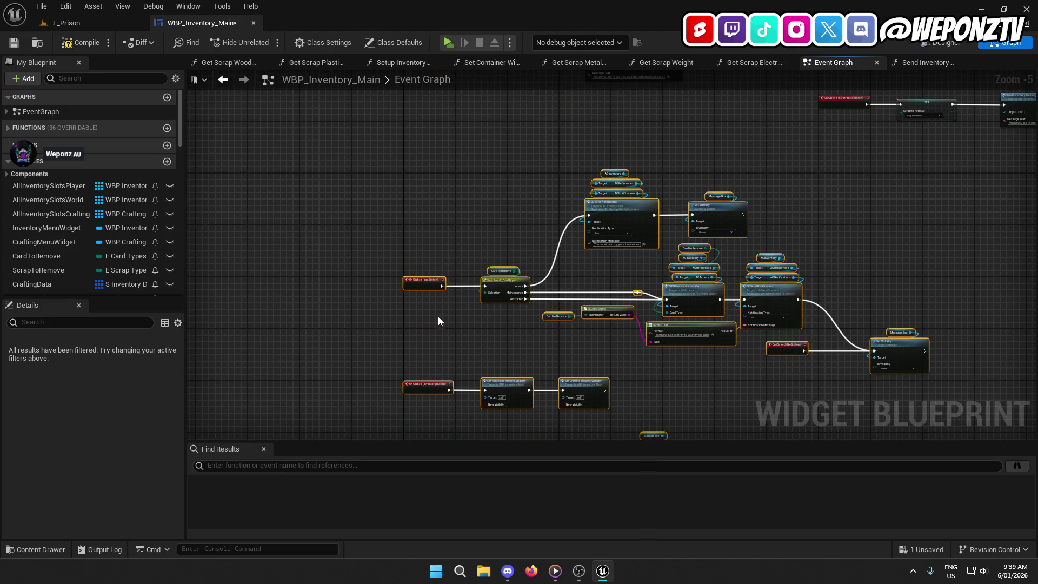
left_click_drag(438, 317, 462, 157)
mouse_move(795, 273)
left_mouse_down()
mouse_move(430, 103)
mouse_move(359, 111)
mouse_move(380, 135)
mouse_move(378, 167)
left_mouse_up()
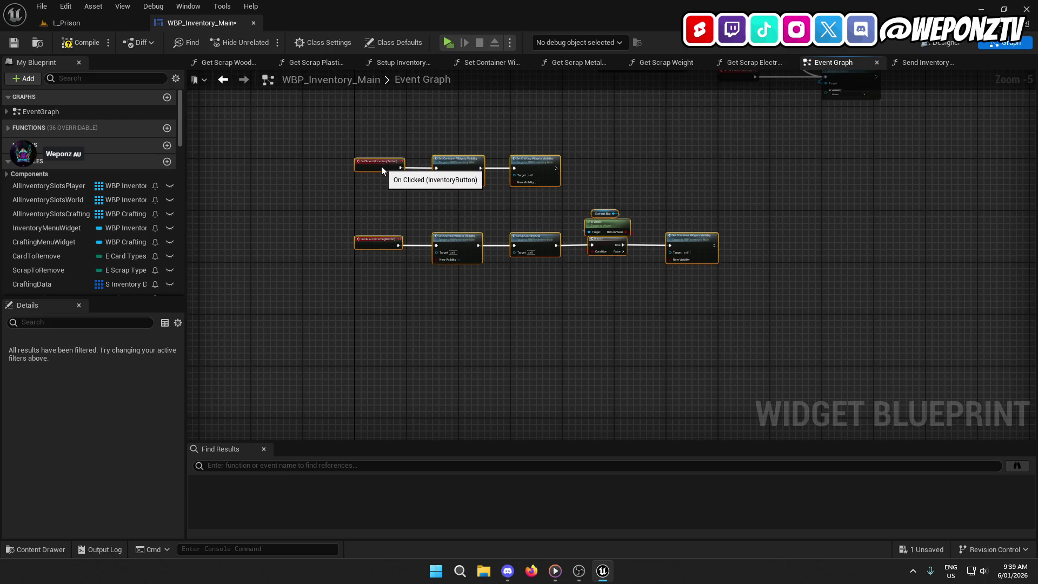
scroll(410, 227, "up", 2)
scroll(403, 287, "up", 1)
scroll(591, 202, "down", 5)
scroll(454, 270, "up", 4)
scroll(459, 277, "down", 2)
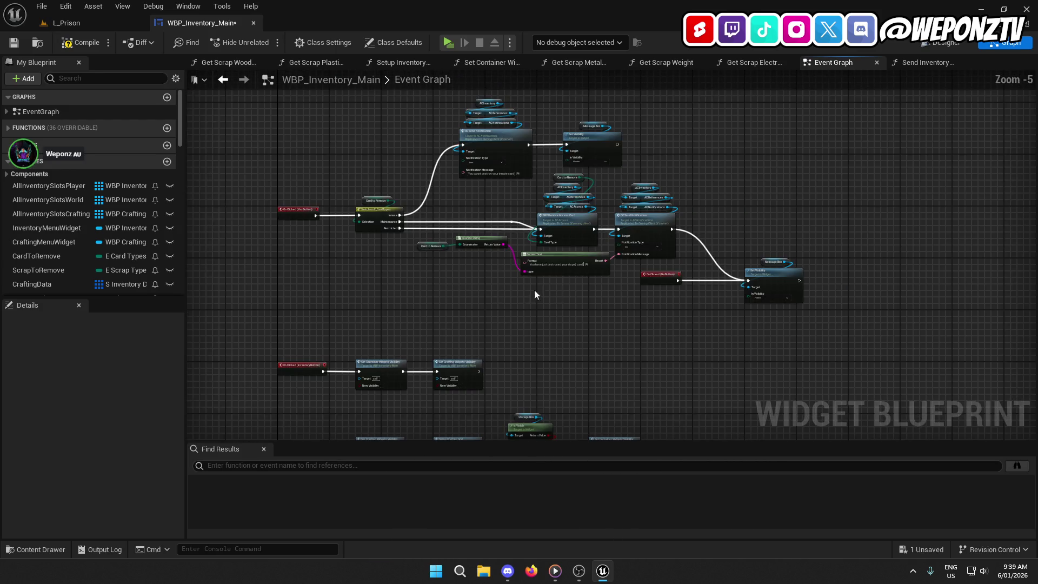
scroll(797, 321, "down", 1)
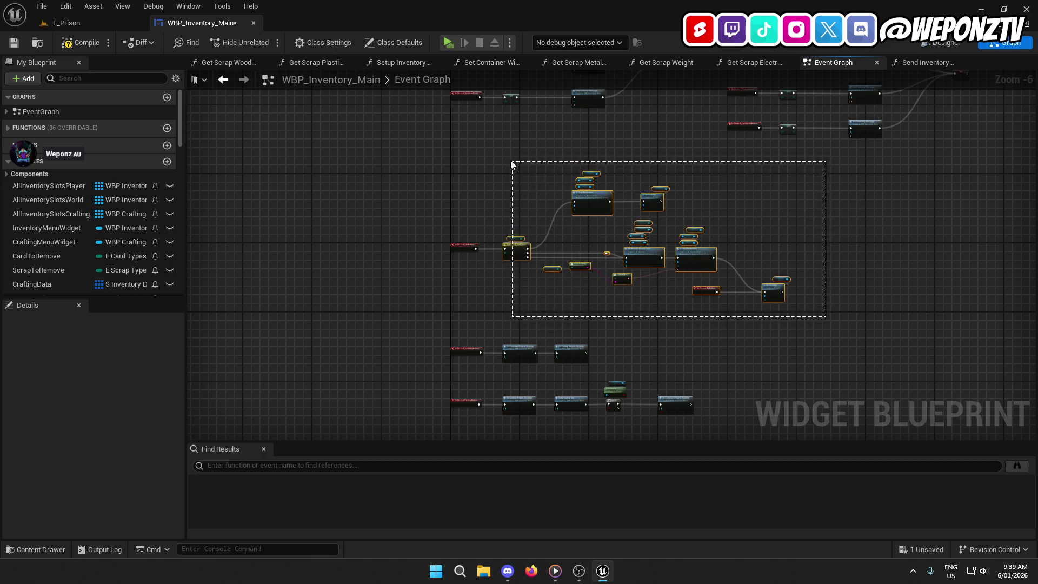
left_click_drag(510, 160, 511, 161)
scroll(615, 272, "up", 3)
mouse_move(748, 349)
left_mouse_down()
mouse_move(508, 280)
mouse_move(871, 324)
mouse_move(856, 325)
left_mouse_up()
scroll(856, 324, "down", 1)
scroll(537, 312, "down", 1)
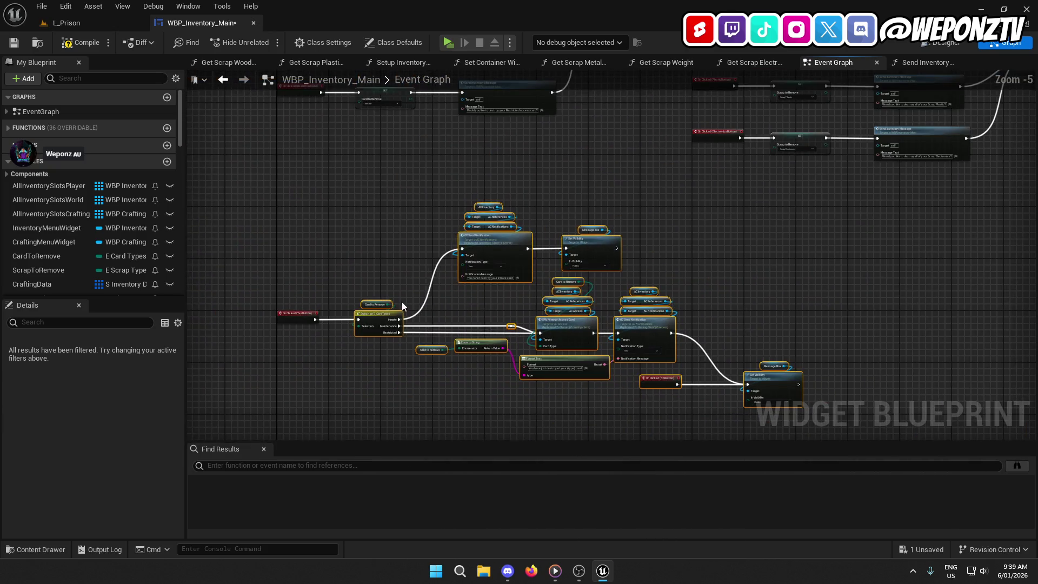
left_click_drag(379, 316, 502, 315)
scroll(407, 342, "up", 2)
left_click_drag(407, 343, 472, 294)
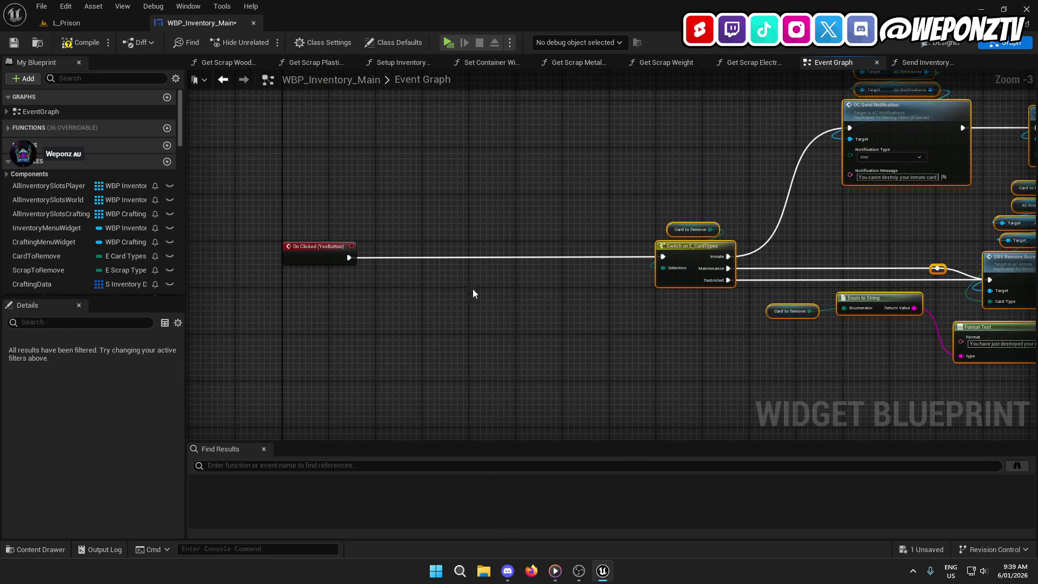
- Add a Branch on an IsDestroyingScrap getter right after the YesButton click event
scroll(55, 251, "down", 2)
left_click_drag(37, 249, 407, 205)
left_click(426, 230)
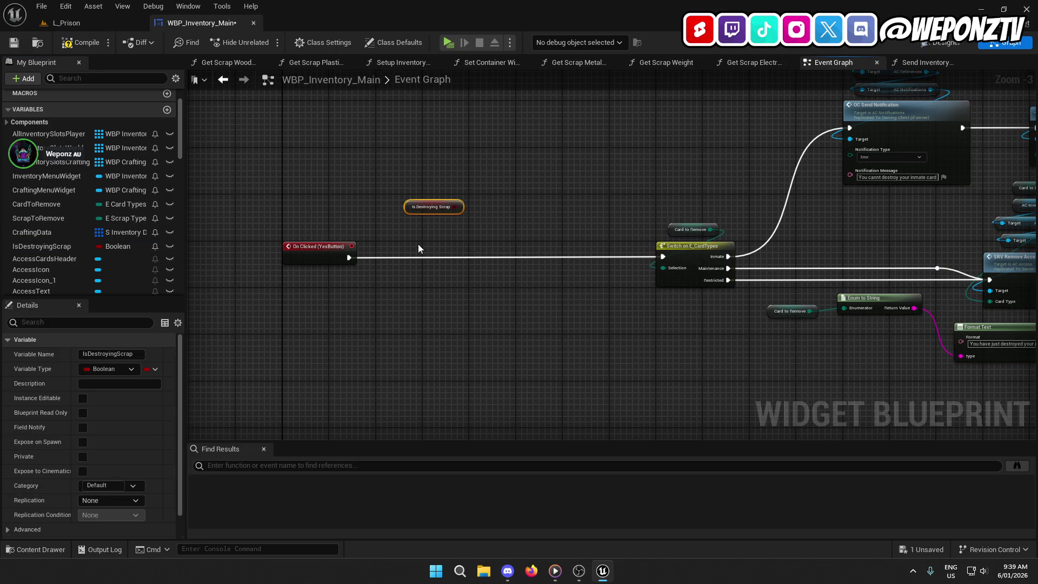
left_click(417, 245)
left_click_drag(425, 259, 351, 258)
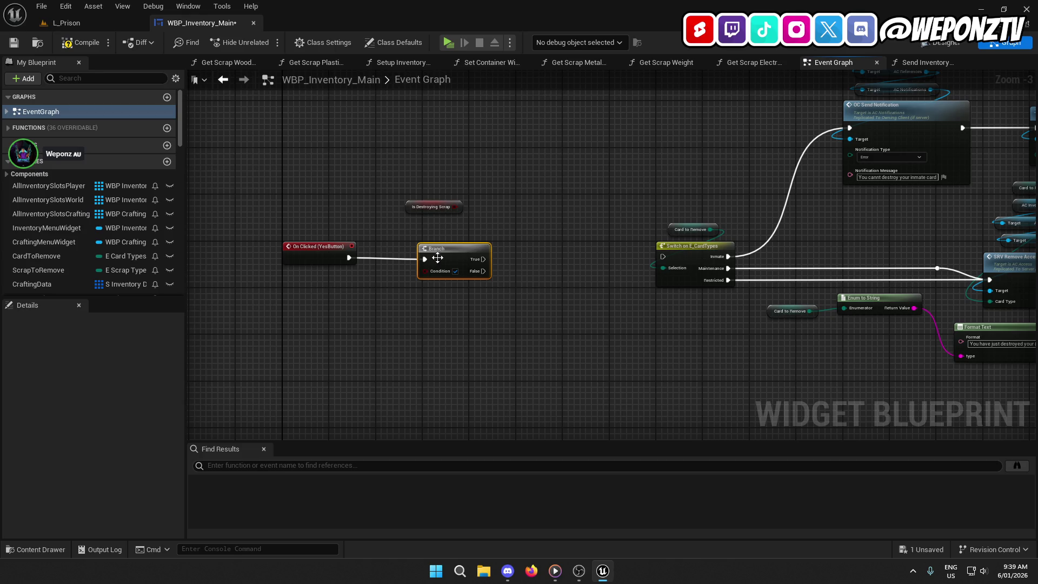
left_click_drag(458, 252, 462, 250)
left_click(330, 249, "shift")
left_click(389, 246)
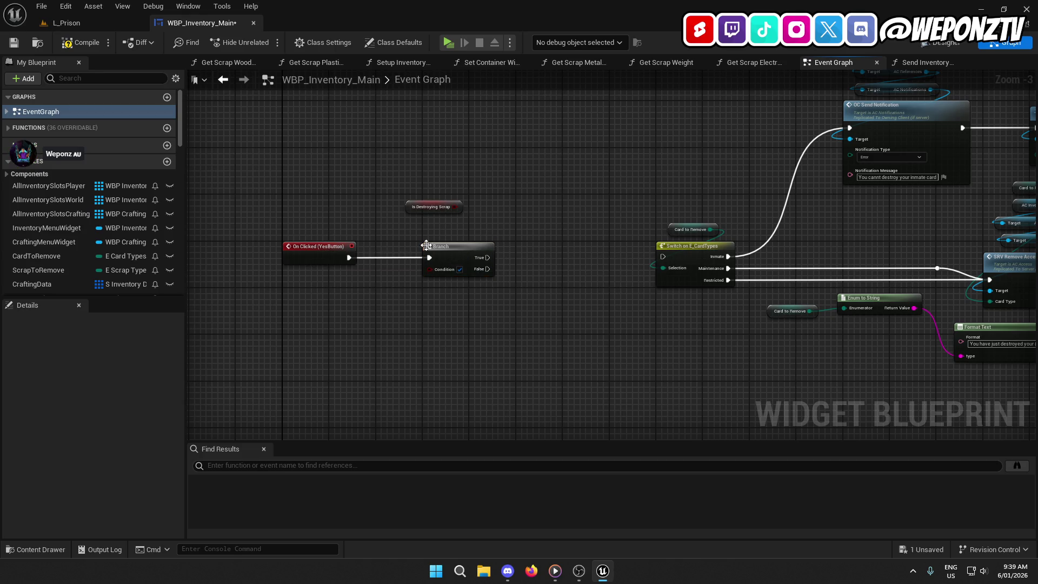
left_click_drag(458, 207, 430, 269)
left_click_drag(417, 211, 441, 233)
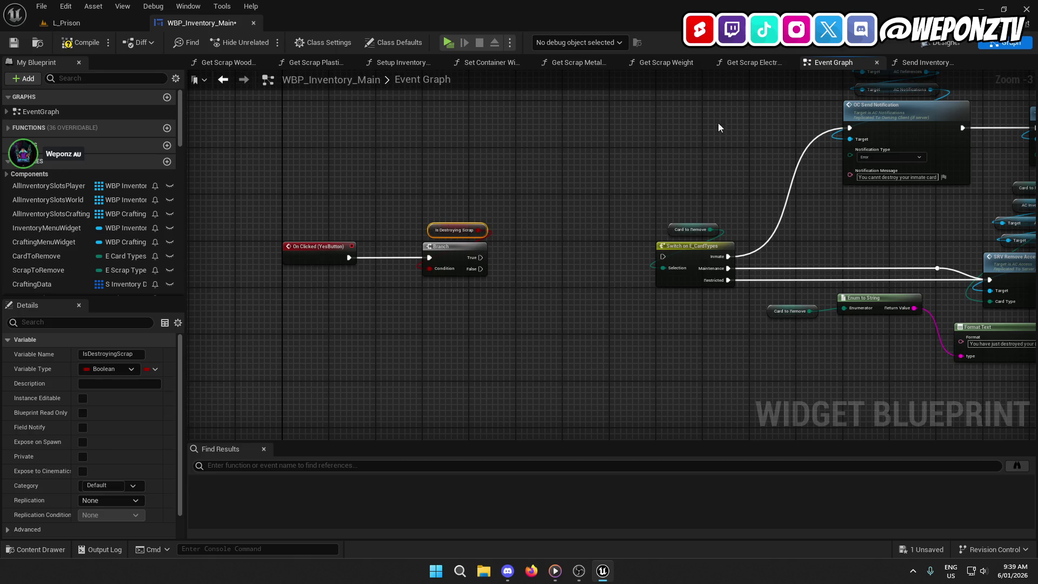
- Route the Branch's False output to the Switch on E_CardTypes and tidy the following nodes
mouse_move(389, 239)
left_mouse_down()
mouse_move(543, 230)
mouse_move(505, 228)
mouse_move(389, 237)
mouse_move(488, 249)
mouse_move(573, 241)
left_mouse_up()
scroll(431, 311, "down", 3)
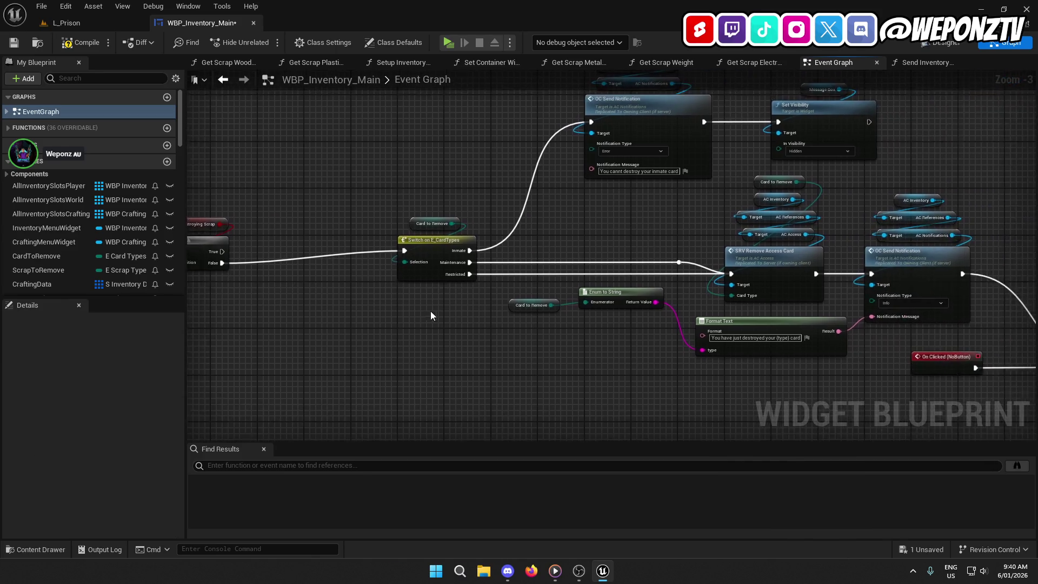
mouse_move(755, 354)
left_mouse_down()
mouse_move(495, 269)
mouse_move(414, 206)
left_mouse_up()
scroll(430, 302, "up", 4)
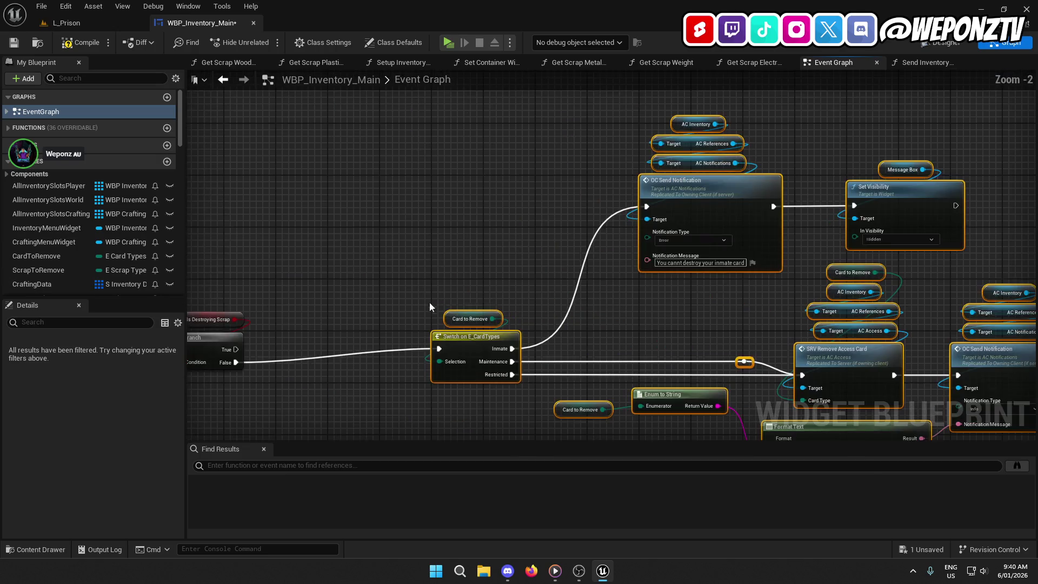
left_click_drag(414, 360, 454, 126)
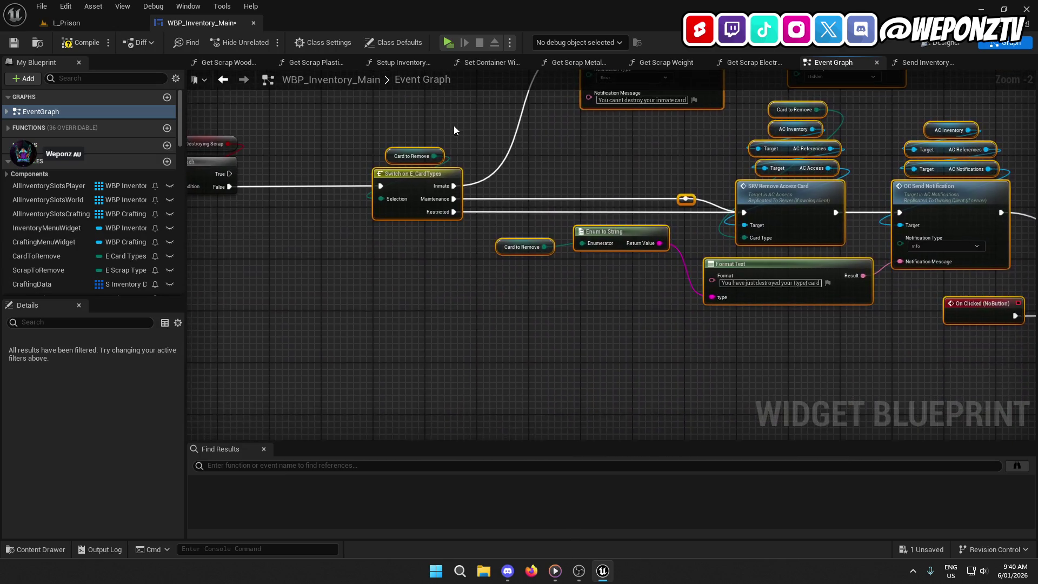
scroll(453, 126, "down", 4)
mouse_move(569, 300)
left_mouse_down()
mouse_move(304, 219)
mouse_move(304, 263)
mouse_move(341, 302)
left_mouse_up()
scroll(311, 264, "up", 7)
scroll(563, 246, "down", 10)
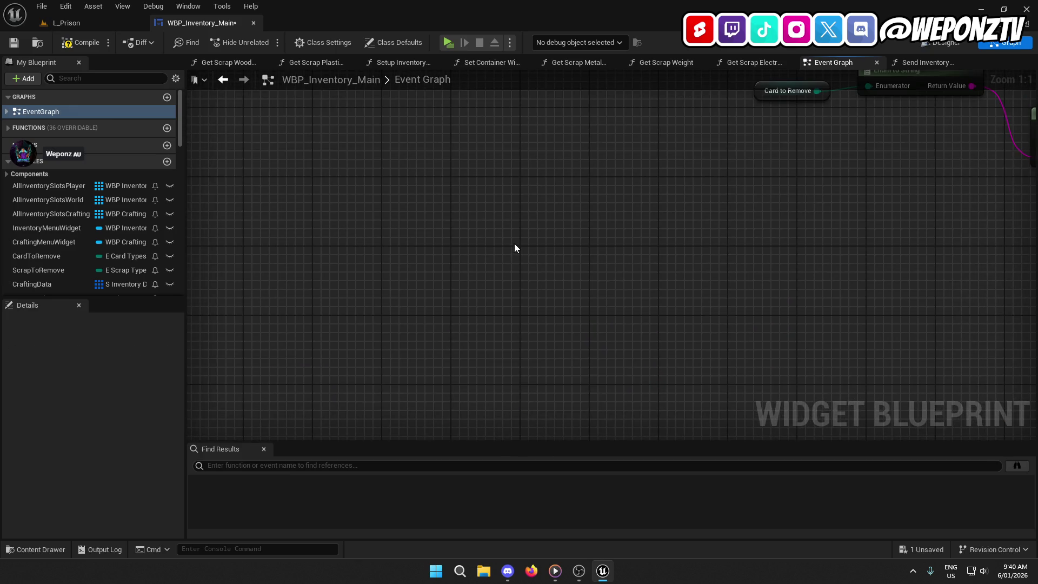
left_click_drag(514, 245, 501, 243)
scroll(424, 262, "up", 7)
scroll(527, 371, "up", 3)
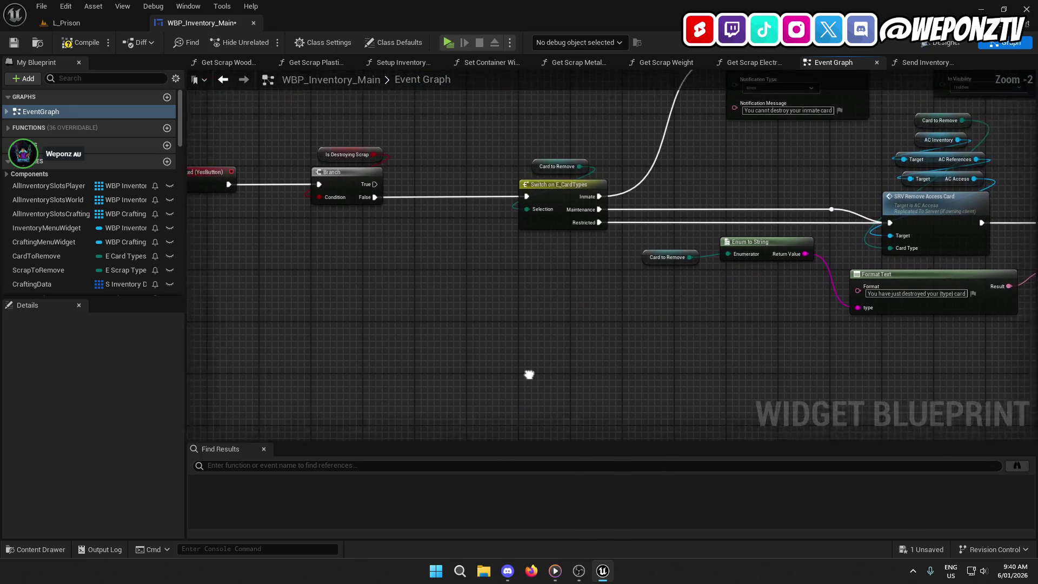
left_click_drag(525, 369, 521, 365)
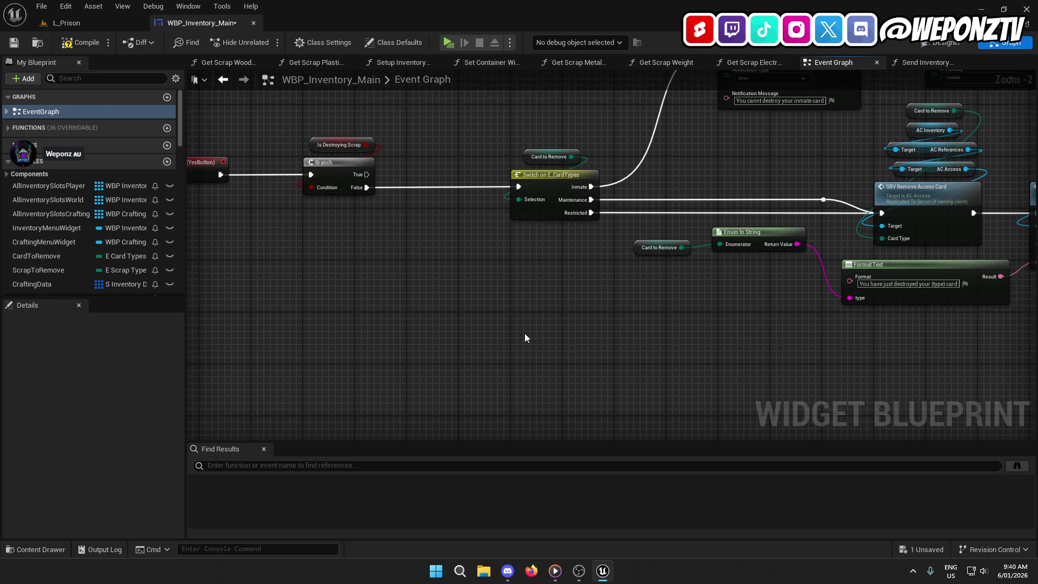
left_click_drag(524, 333, 39, 314)
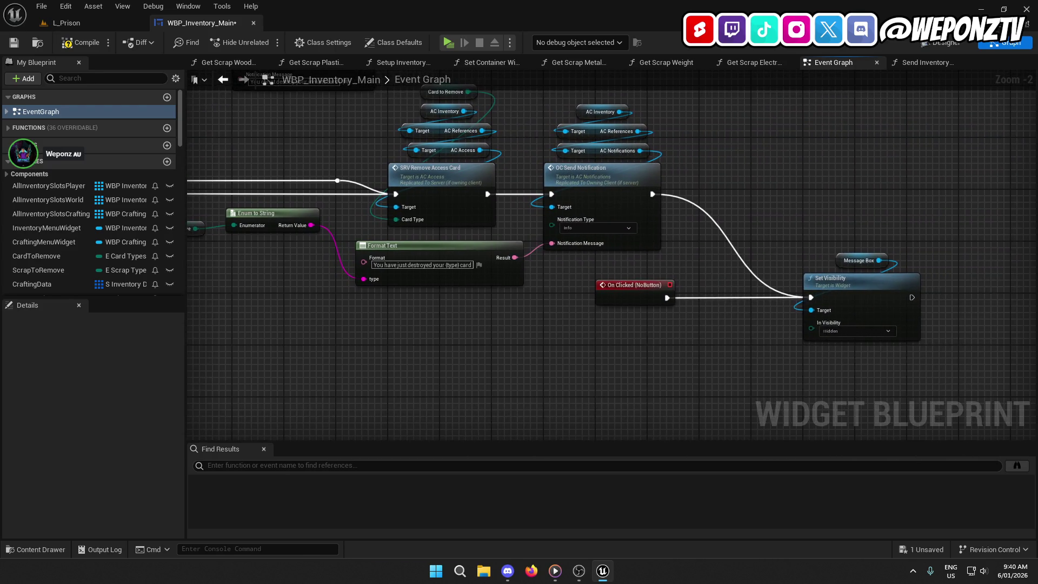
mouse_move(483, 304)
left_mouse_down()
mouse_move(669, 325)
mouse_move(437, 292)
mouse_move(881, 297)
mouse_move(923, 287)
left_mouse_up()
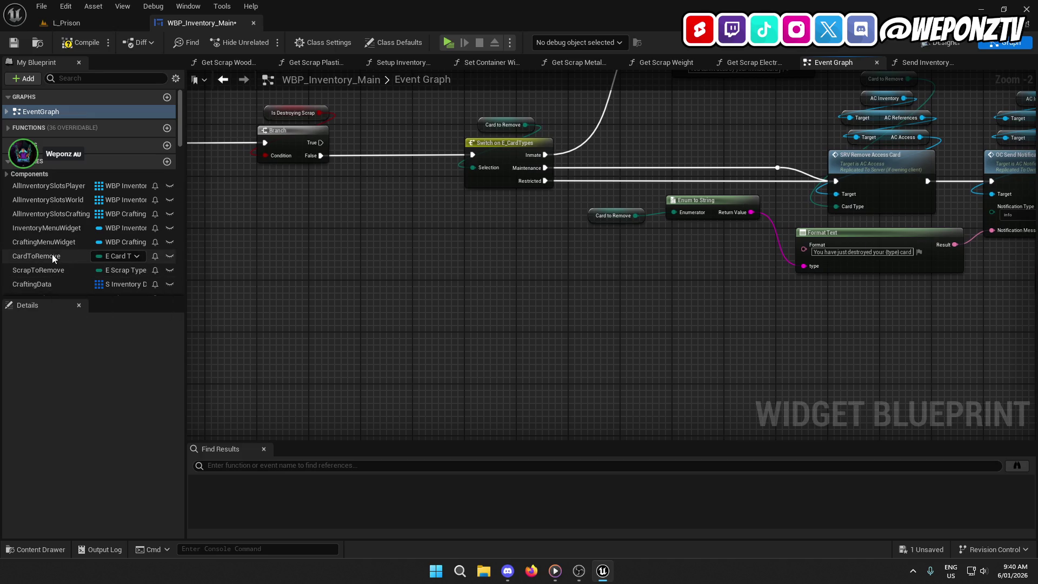
scroll(52, 258, "down", 2)
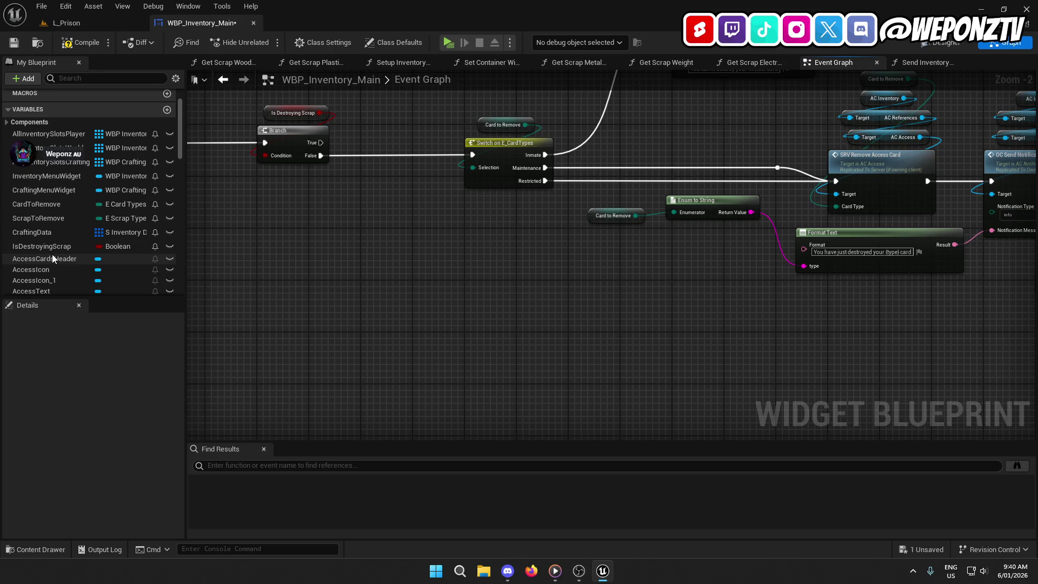
- Add an AC_Inventory getter and pull out its Player Scrap array
left_click(9, 124)
mouse_move(30, 134)
left_mouse_down()
mouse_move(382, 220)
mouse_move(419, 246)
mouse_move(406, 261)
left_mouse_up()
left_click(417, 242)
type("sc")
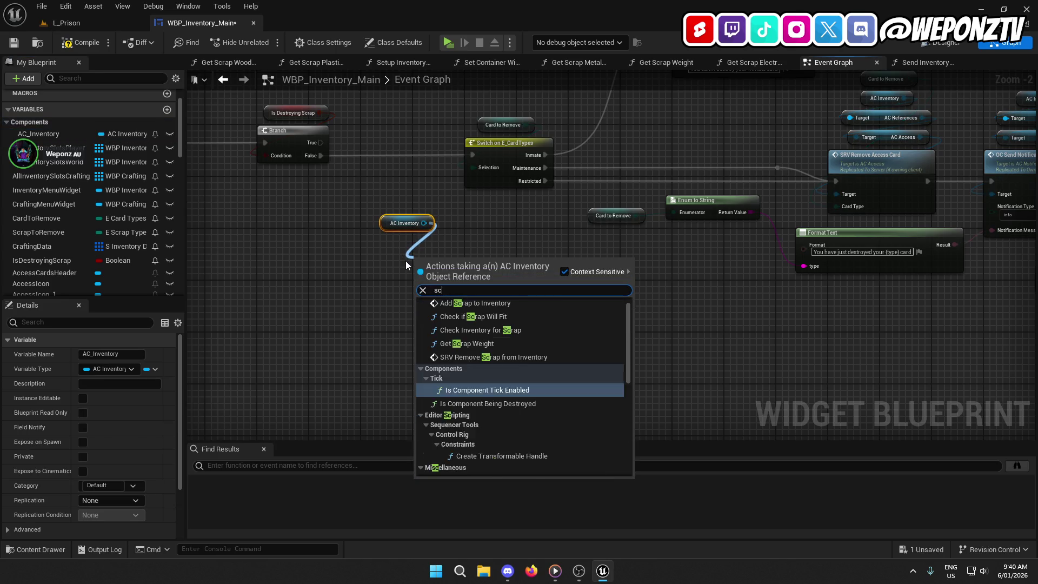
type("rap")
left_click(468, 413)
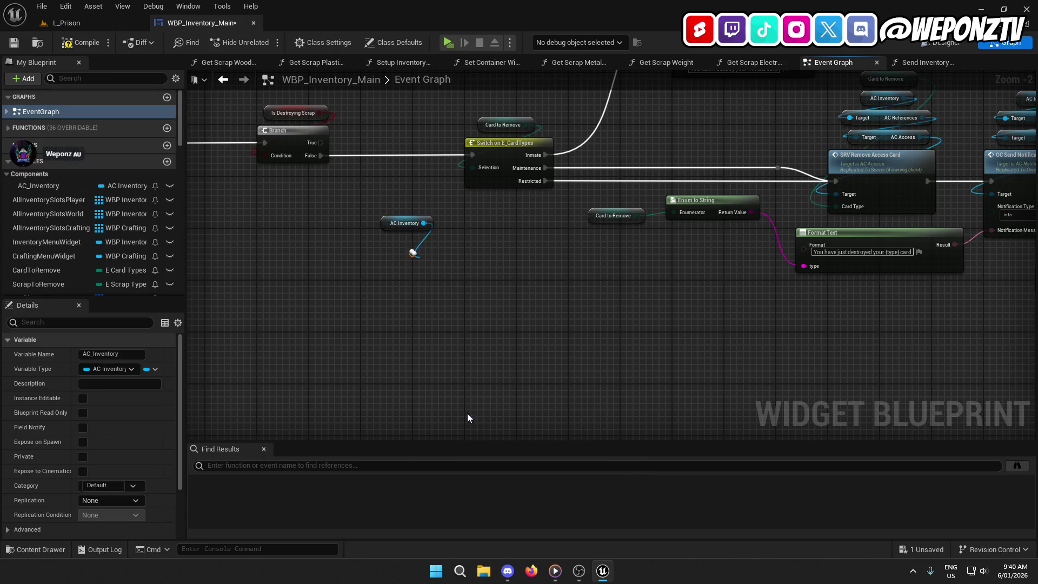
mouse_move(443, 254)
left_mouse_down()
mouse_move(410, 257)
mouse_move(421, 245)
mouse_move(400, 245)
left_mouse_up()
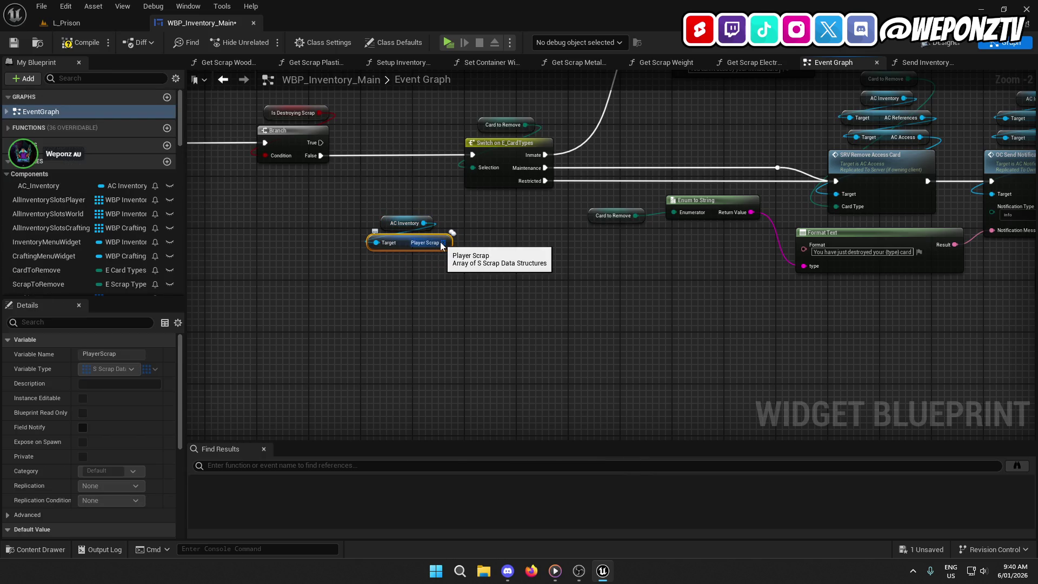
- Loop over Player Scrap with a For Each Loop with Break driven by the Branch's True output
left_click_drag(442, 243, 417, 291)
type("for")
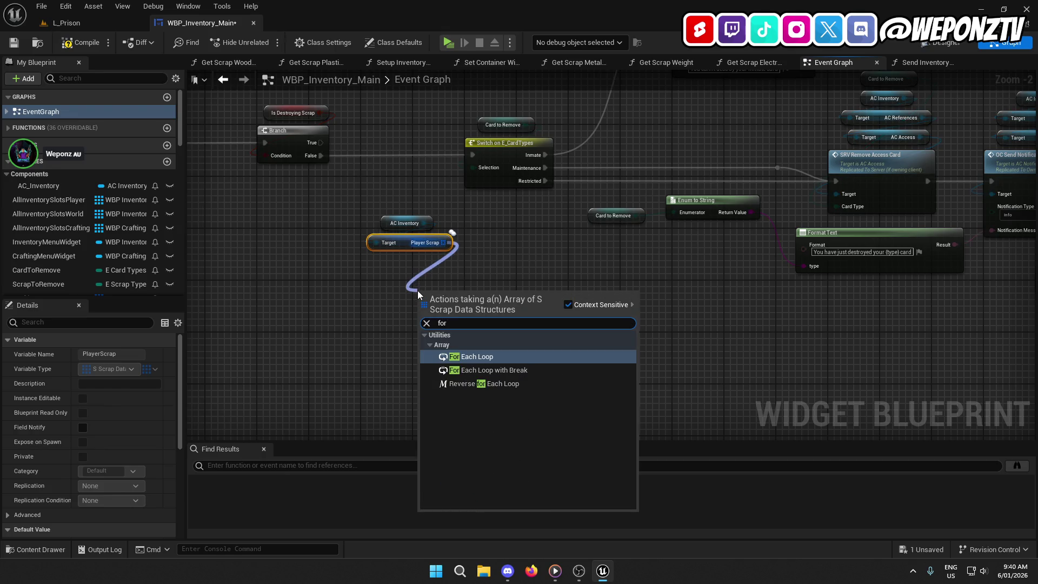
left_click(486, 370)
left_click_drag(452, 297, 407, 270)
mouse_move(497, 321)
left_mouse_down()
mouse_move(418, 234)
mouse_move(506, 291)
mouse_move(323, 103)
mouse_move(319, 143)
left_mouse_up()
mouse_move(349, 215)
left_mouse_down()
mouse_move(332, 202)
mouse_move(341, 283)
mouse_move(313, 234)
left_mouse_up()
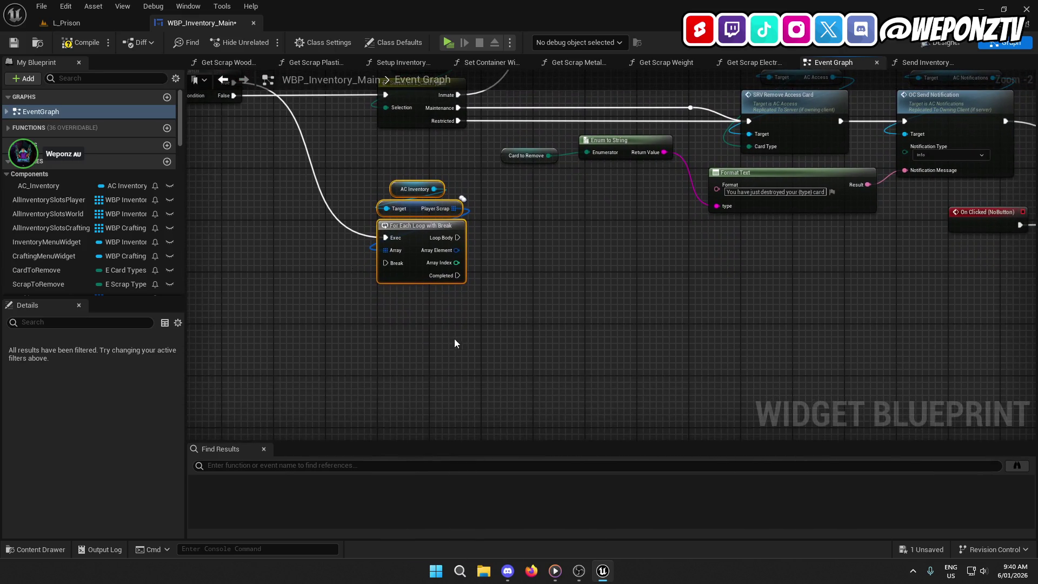
mouse_move(413, 244)
left_mouse_down()
mouse_move(411, 303)
mouse_move(406, 294)
left_mouse_up()
left_click(280, 329)
left_click_drag(281, 328, 239, 258)
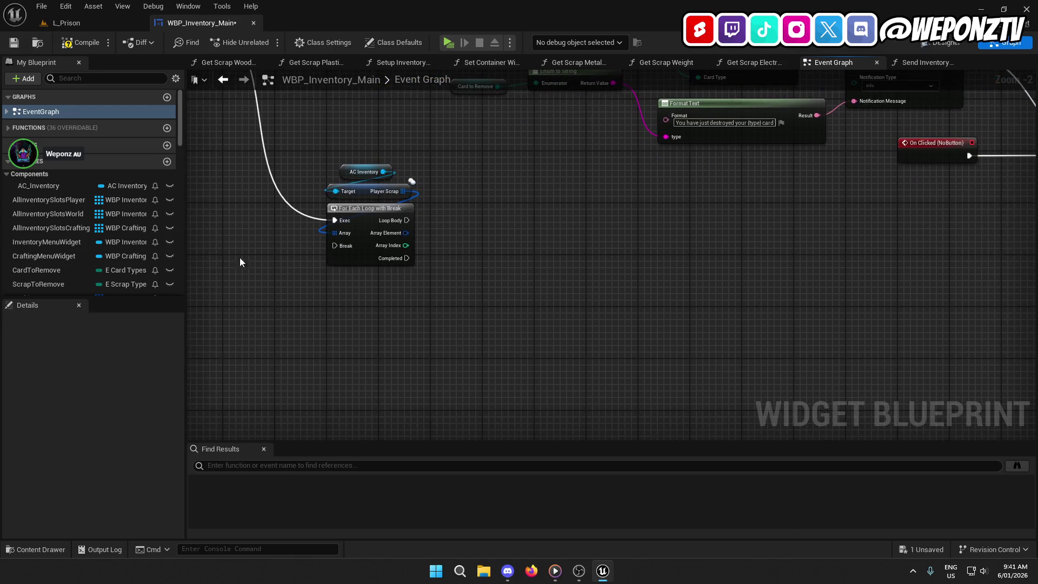
- Split each Player Scrap array element and compare its Scrap Type with ScrapToRemove using an == node
mouse_move(406, 234)
left_mouse_down()
mouse_move(371, 287)
mouse_move(392, 315)
mouse_move(365, 334)
left_mouse_up()
type("br")
left_click(424, 332)
mouse_move(44, 283)
left_mouse_down()
mouse_move(577, 312)
mouse_move(454, 338)
mouse_move(415, 325)
left_mouse_up()
left_click(515, 316)
type("==")
key("Return")
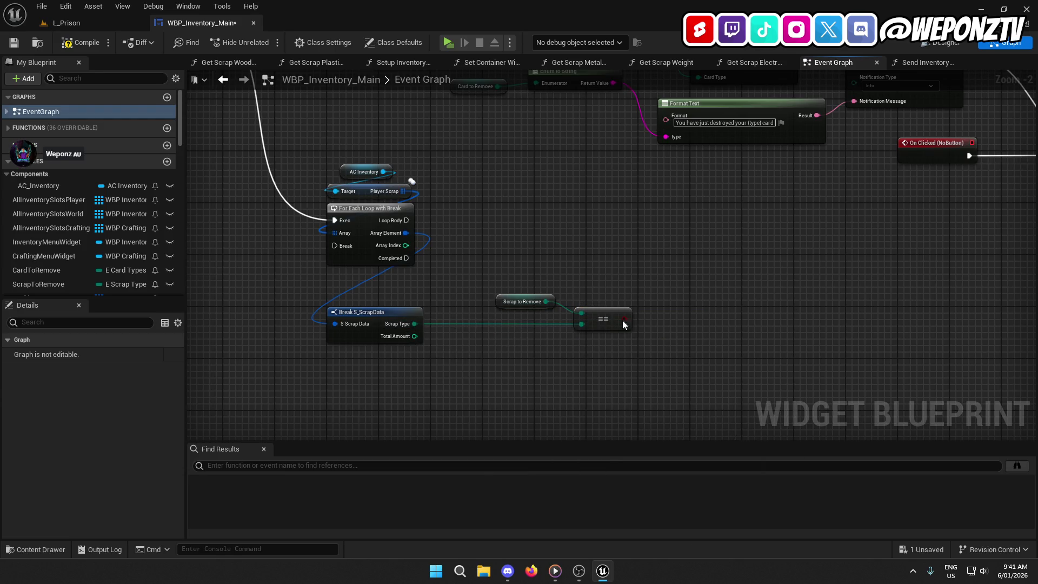
left_click_drag(514, 301, 436, 289)
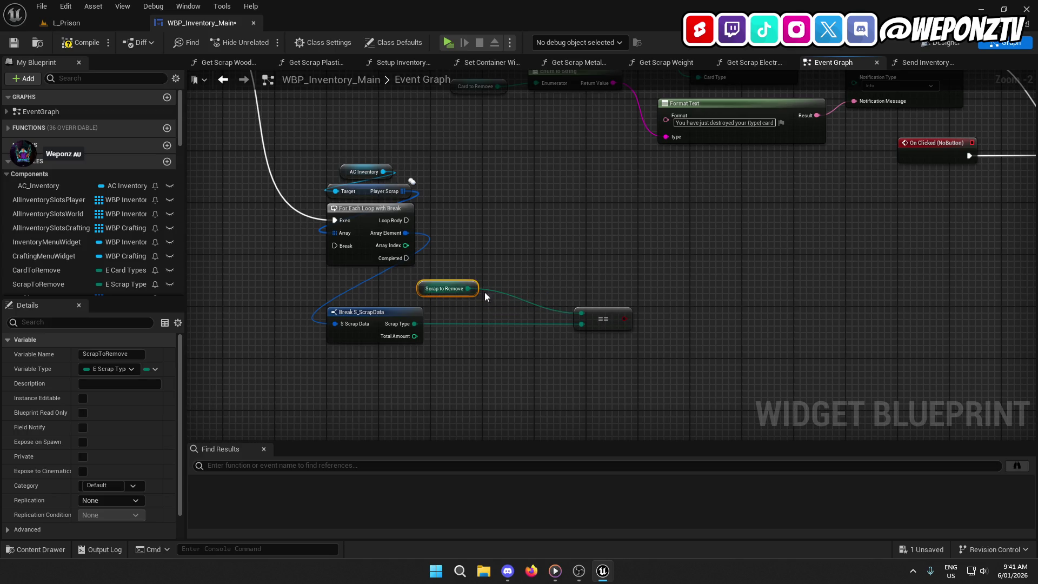
mouse_move(600, 313)
left_mouse_down()
mouse_move(508, 318)
mouse_move(560, 314)
left_mouse_up()
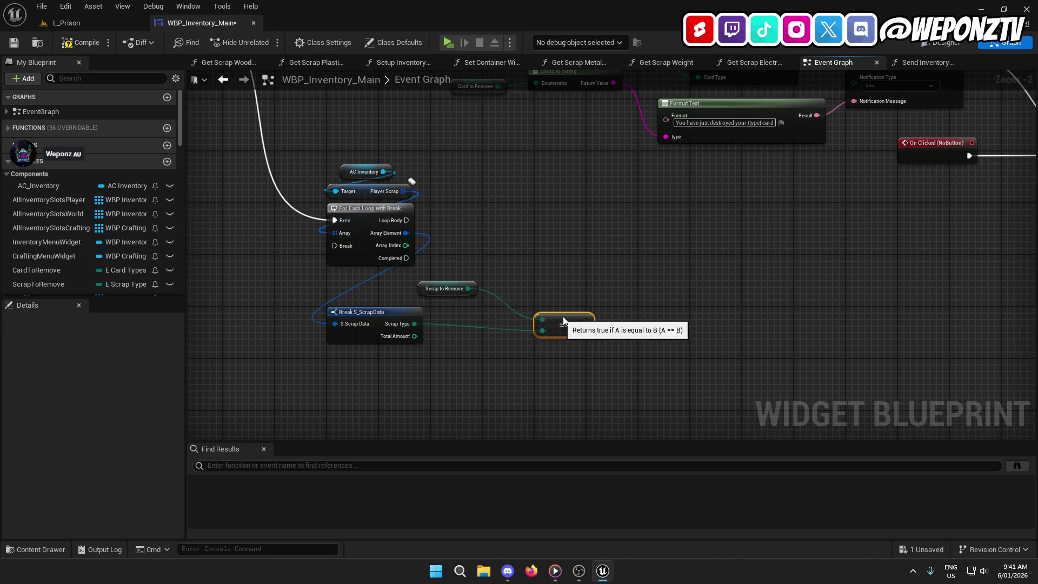
left_click(404, 311)
left_click(492, 341)
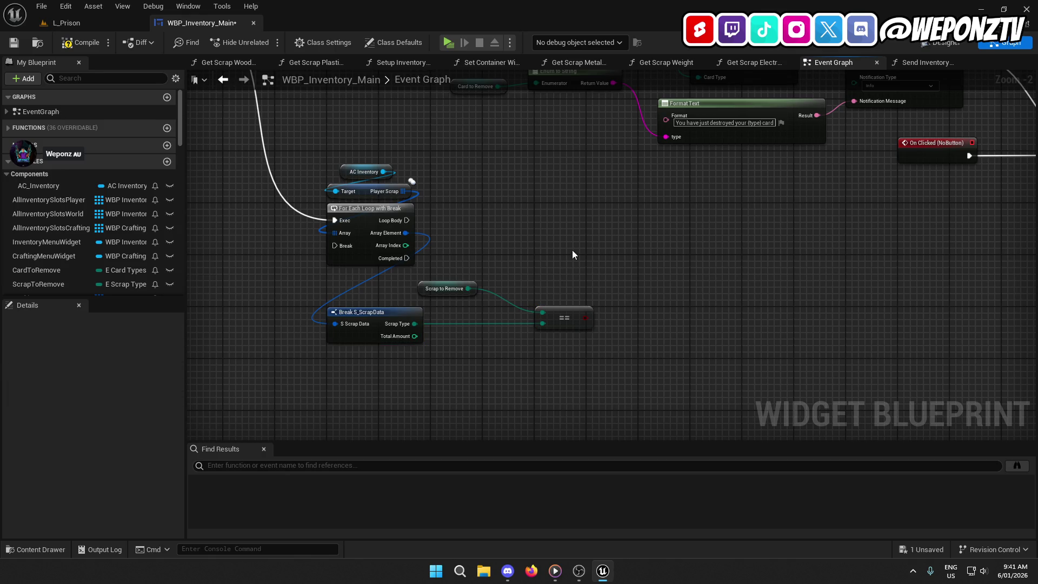
- Add a Branch after the loop body, driven by the == comparison result
left_click(631, 222)
left_click_drag(638, 236, 408, 221)
mouse_move(663, 239)
left_mouse_down()
mouse_move(672, 223)
mouse_move(587, 316)
left_mouse_up()
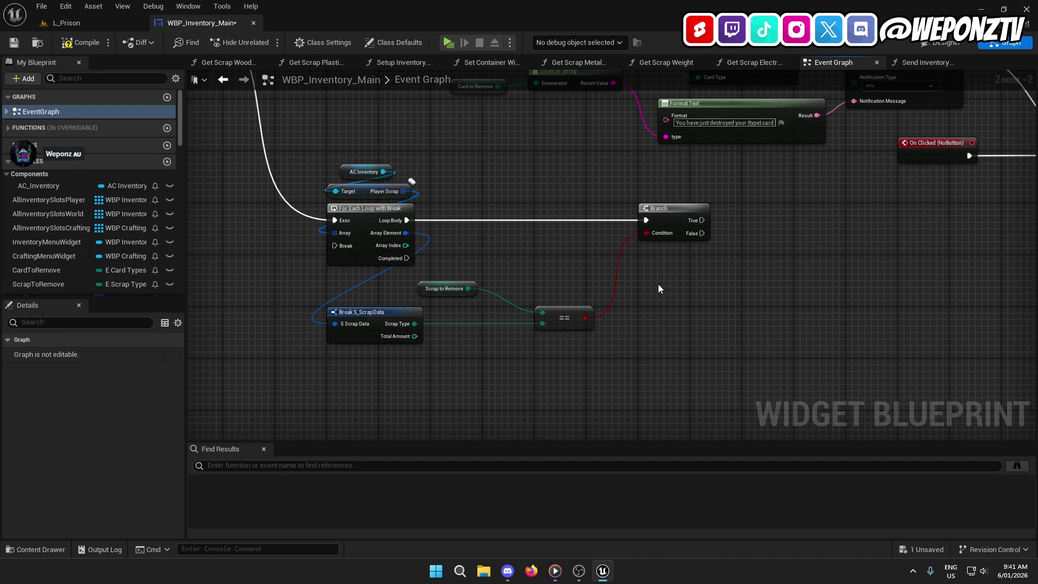
left_click_drag(658, 284, 539, 284)
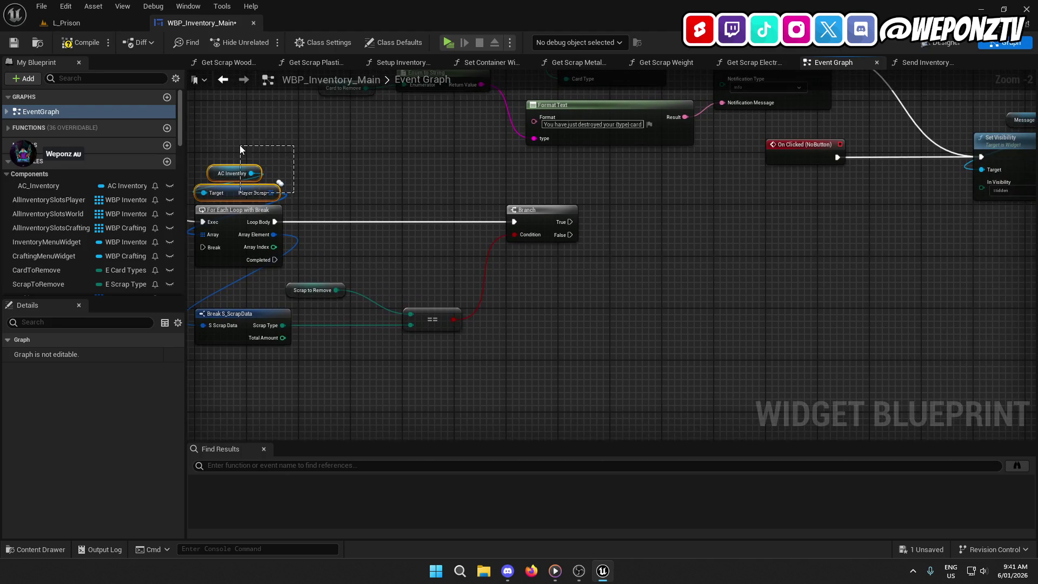
- Duplicate the AC Inventory and Player Scrap getters and run Set Array Elem from the Branch's True output
left_click_drag(241, 146, 241, 147)
scroll(499, 279, "down", 2)
mouse_move(564, 360)
left_mouse_down()
mouse_move(322, 236)
mouse_move(316, 285)
left_mouse_up()
scroll(322, 252, "up", 1)
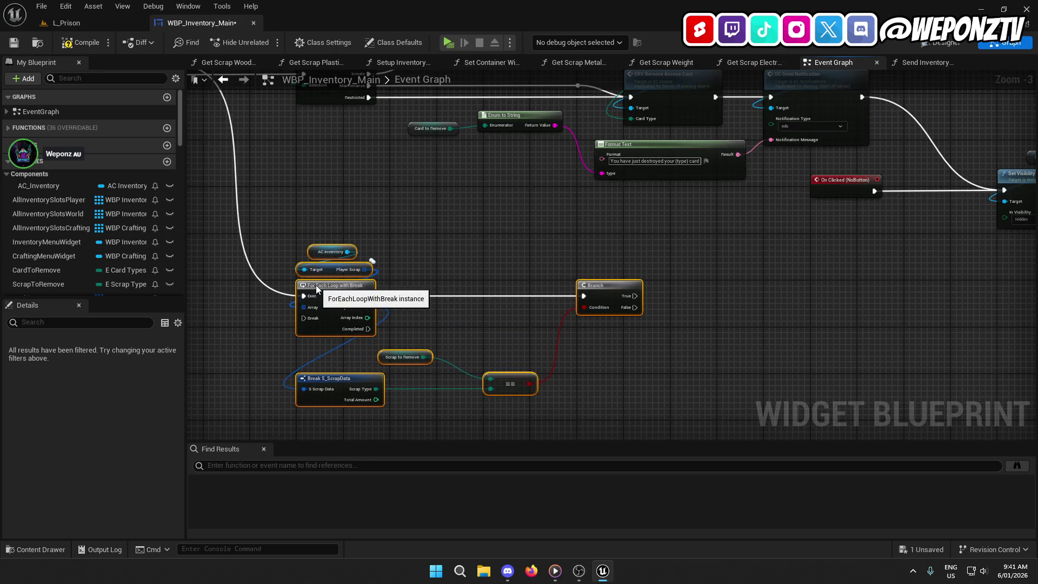
key("ctrl+v")
mouse_move(755, 269)
left_mouse_down()
mouse_move(735, 291)
mouse_move(635, 296)
left_mouse_up()
type("set array")
left_click(784, 353)
left_click_drag(758, 295, 741, 291)
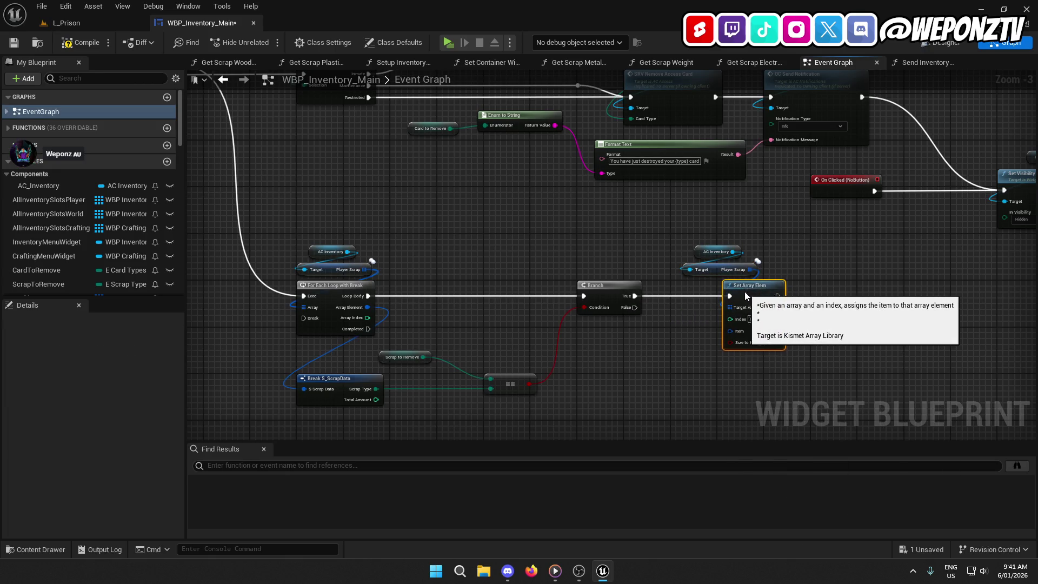
mouse_move(682, 240)
left_mouse_down()
mouse_move(765, 277)
mouse_move(747, 270)
left_mouse_up()
- Feed the loop's Array Index into Set Array Elem, split Item, and set its scrap type from Scrap to Remove
left_click_drag(725, 319, 368, 319)
left_click(645, 362)
right_click(725, 329)
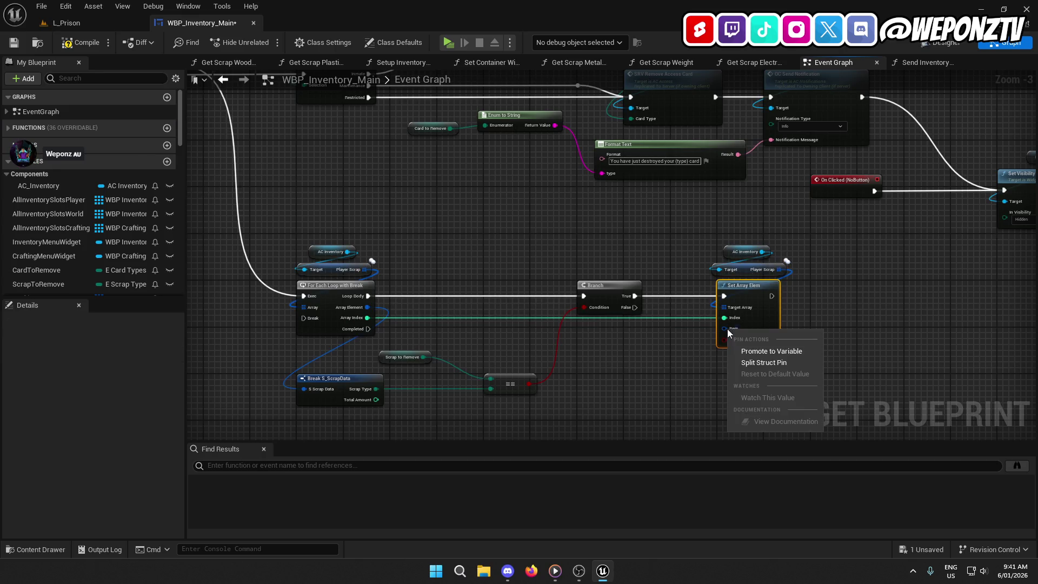
left_click(755, 362)
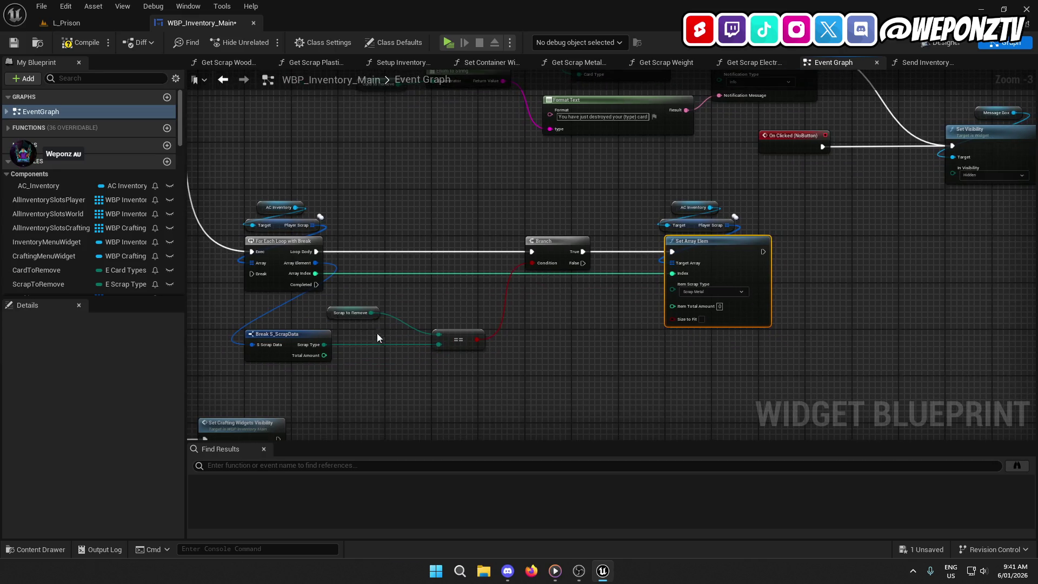
left_click(330, 311)
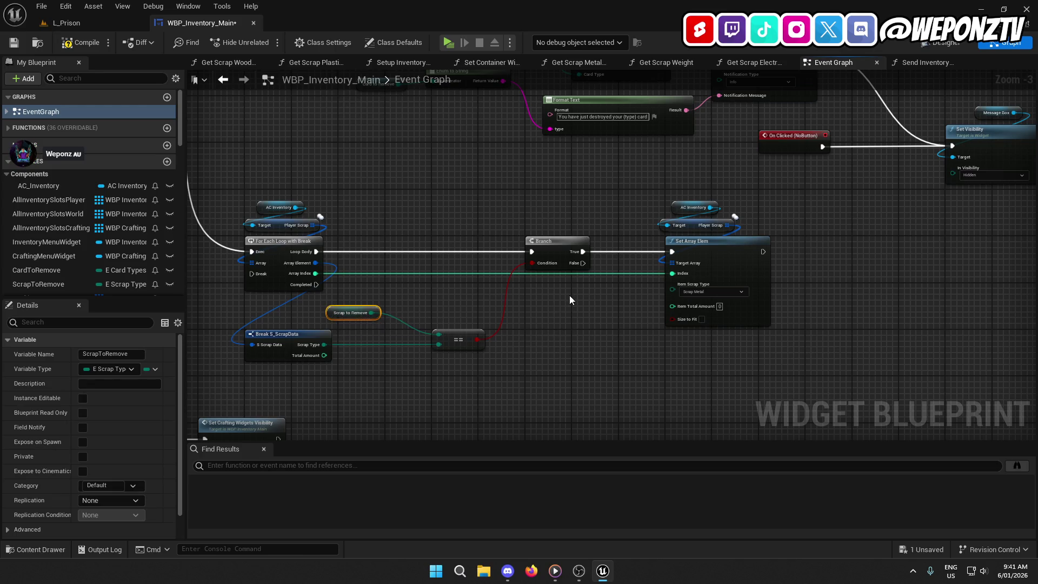
key("ctrl+c")
key("ctrl+v")
left_click_drag(679, 287, 679, 288)
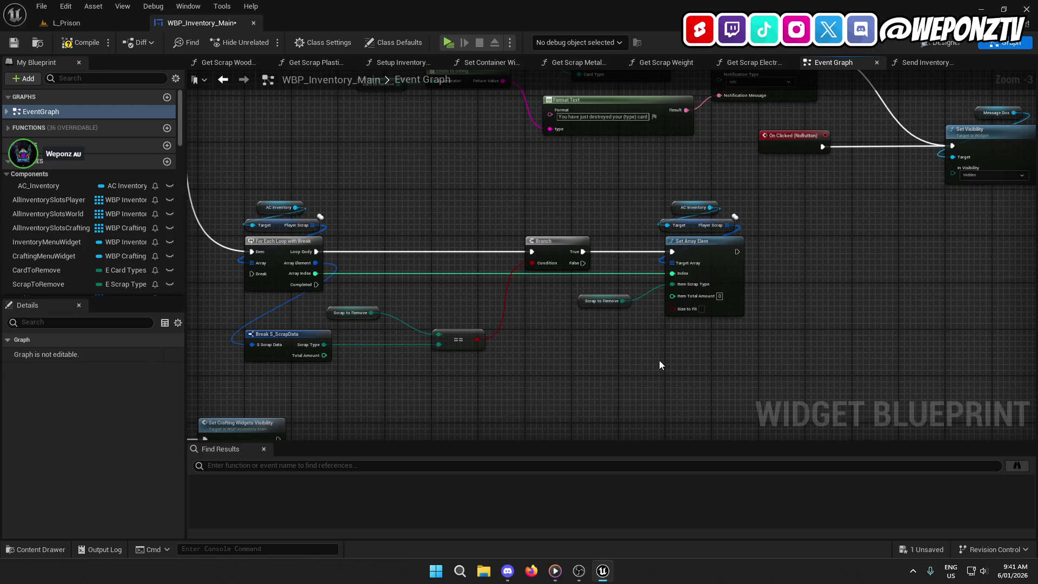
mouse_move(697, 190)
left_mouse_down()
mouse_move(708, 223)
mouse_move(738, 252)
mouse_move(252, 273)
left_mouse_up()
left_click(765, 251)
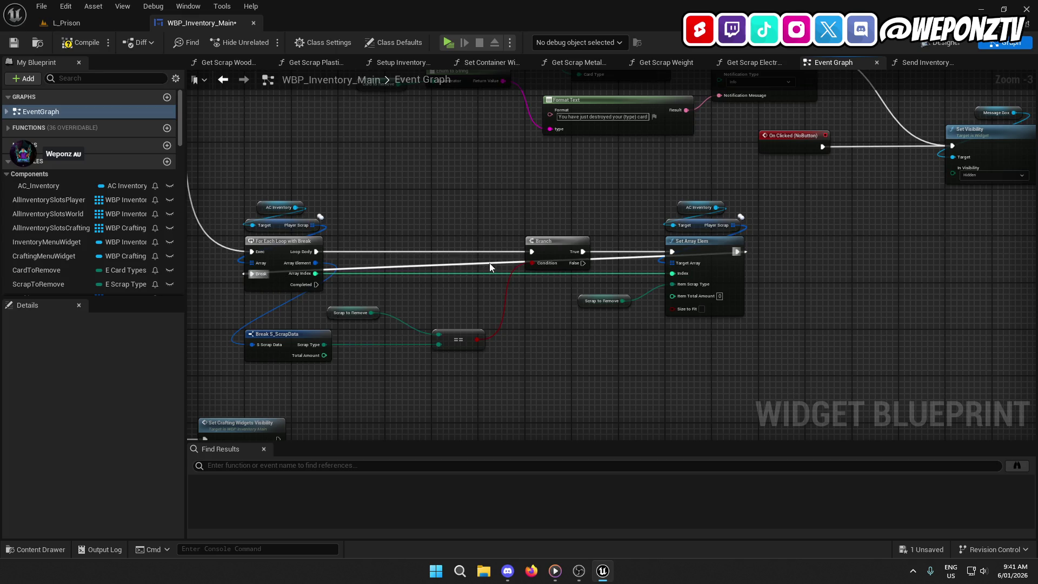
- Route the Set Array Elem exec wire through reroute points to the loop's Break
double_click(486, 261)
mouse_move(495, 257)
left_mouse_down()
mouse_move(549, 223)
mouse_move(679, 182)
mouse_move(765, 191)
left_mouse_up()
mouse_move(447, 213)
left_mouse_down()
mouse_move(542, 249)
mouse_move(561, 269)
mouse_move(432, 227)
left_mouse_up()
double_click(562, 270)
mouse_move(594, 261)
left_mouse_down()
mouse_move(410, 281)
mouse_move(275, 334)
left_mouse_up()
mouse_move(592, 237)
left_mouse_down()
mouse_move(672, 232)
mouse_move(673, 260)
left_mouse_up()
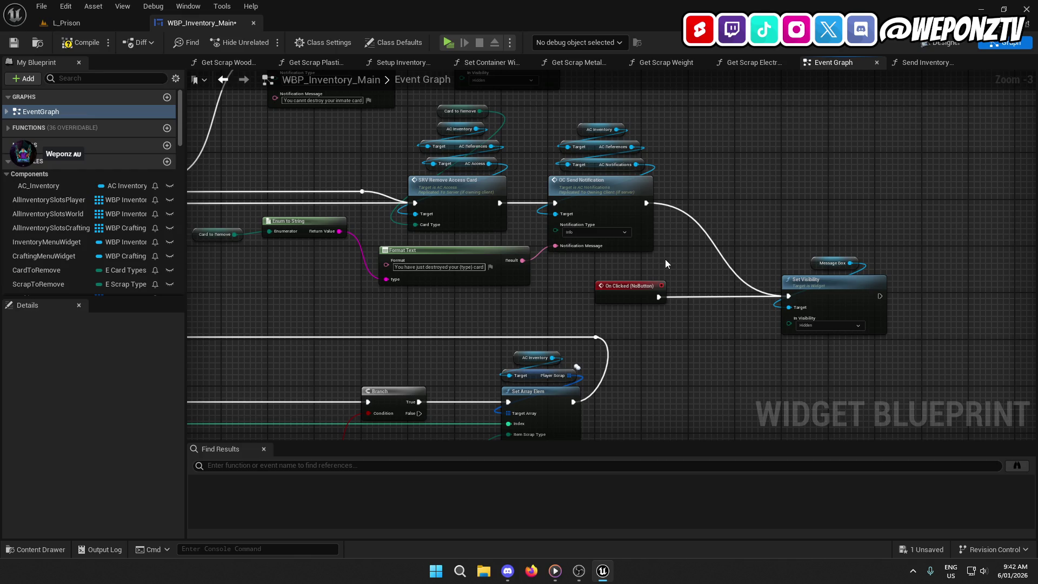
- Paste a copy of the OC Send Notification group onto the loop's Completed path
left_click_drag(663, 258, 595, 124)
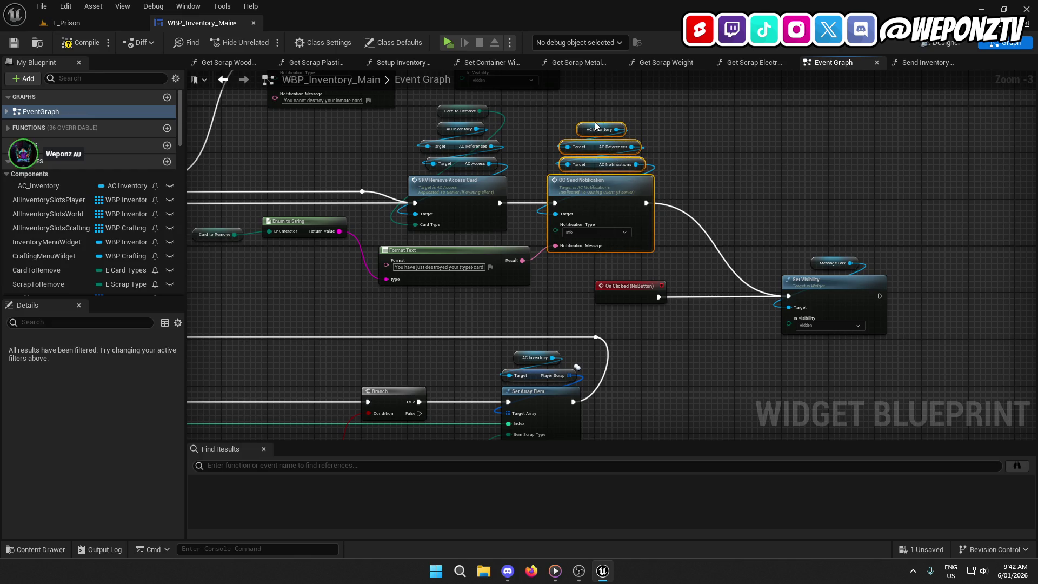
scroll(507, 331, "down", 3)
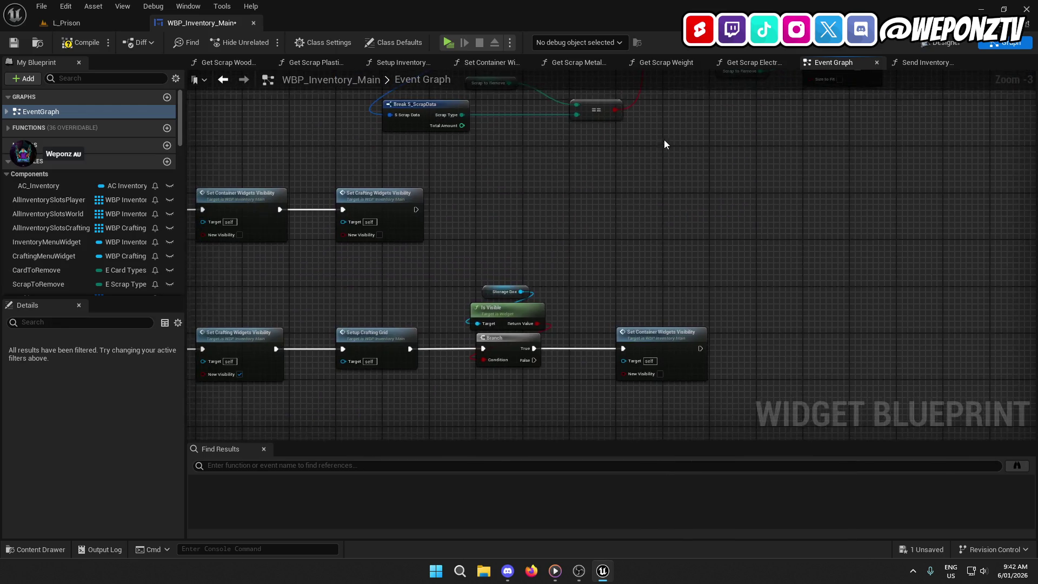
left_click_drag(658, 318, 455, 242)
mouse_move(419, 217)
left_mouse_down()
mouse_move(424, 310)
mouse_move(427, 217)
mouse_move(431, 360)
left_mouse_up()
scroll(424, 310, "up", 3)
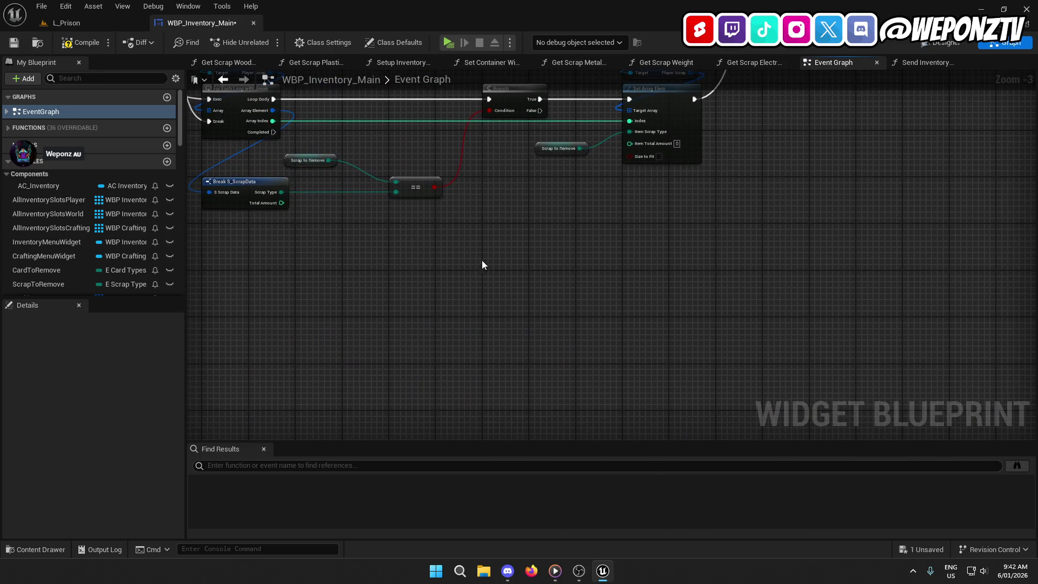
key("ctrl+v")
left_click(514, 277)
left_click_drag(620, 354, 475, 238)
mouse_move(470, 316)
left_mouse_down()
mouse_move(539, 299)
mouse_move(273, 132)
left_mouse_up()
- Paste copies of Enum to String and Format Text, and wire Scrap to Remove through them into {scrap}
left_click_drag(417, 184, 435, 184)
left_click(366, 251)
mouse_move(300, 160)
left_mouse_down()
mouse_move(367, 150)
mouse_move(428, 167)
mouse_move(411, 163)
left_mouse_up()
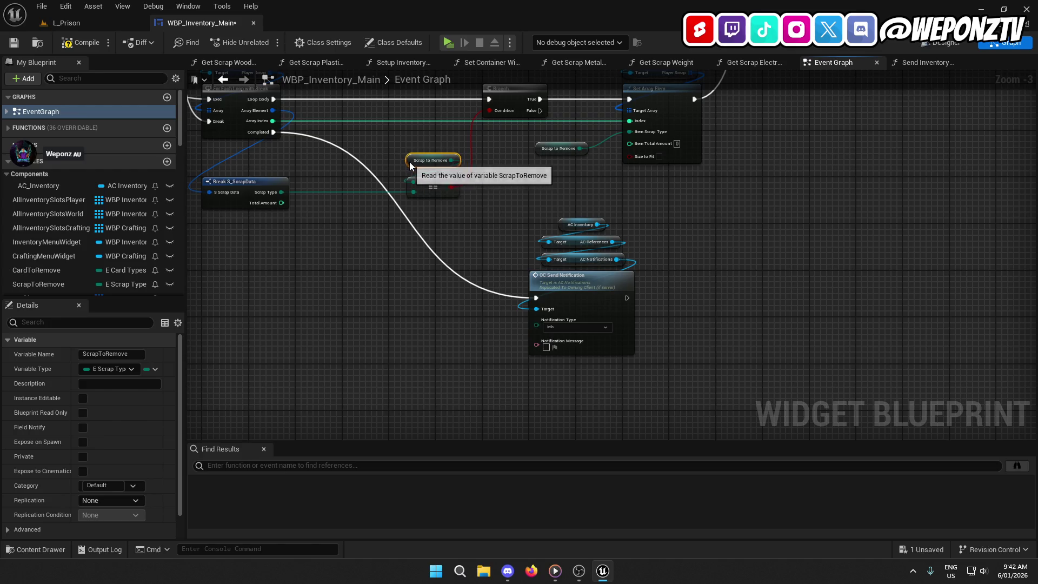
left_click(481, 276)
left_click_drag(454, 303, 385, 307)
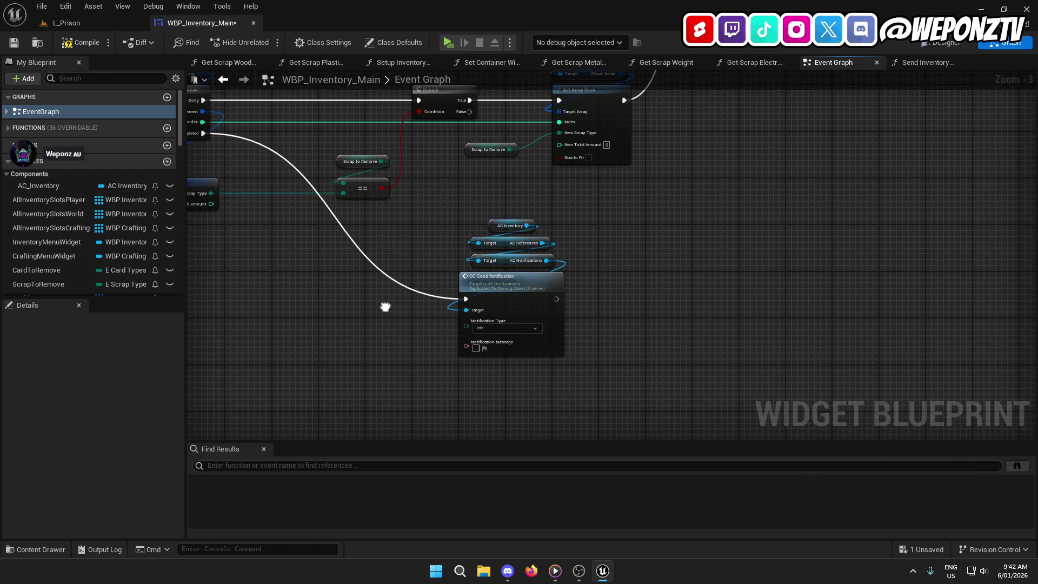
mouse_move(479, 327)
left_mouse_down()
mouse_move(525, 419)
mouse_move(661, 320)
mouse_move(707, 391)
left_mouse_up()
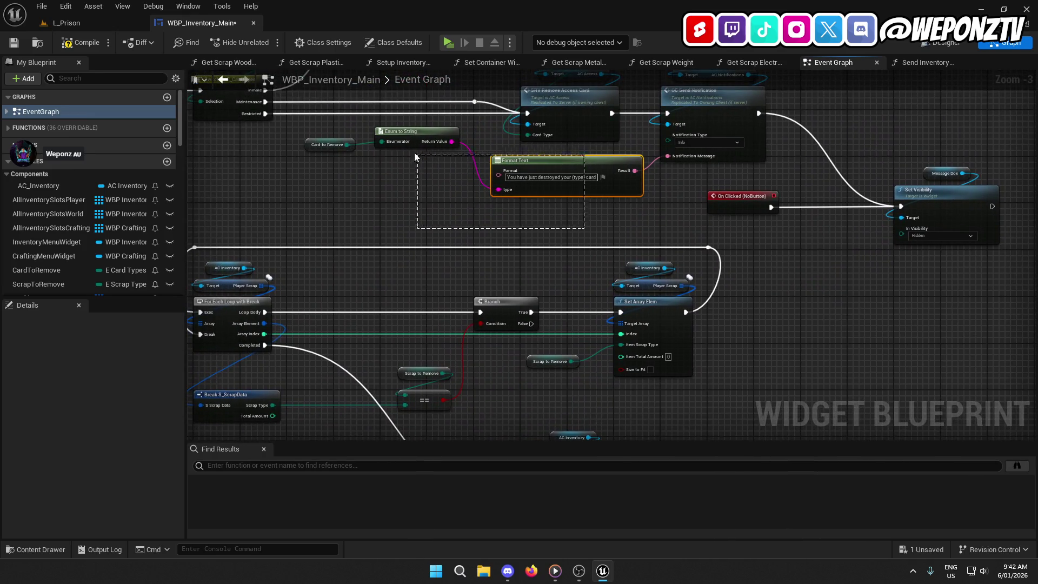
left_click_drag(403, 145, 403, 144)
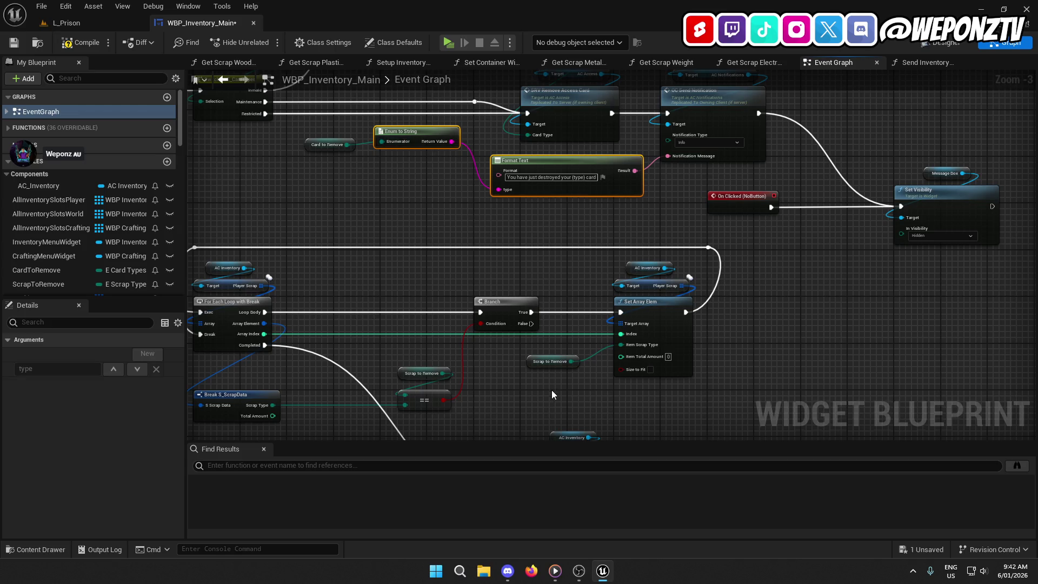
left_click_drag(551, 394, 564, 193)
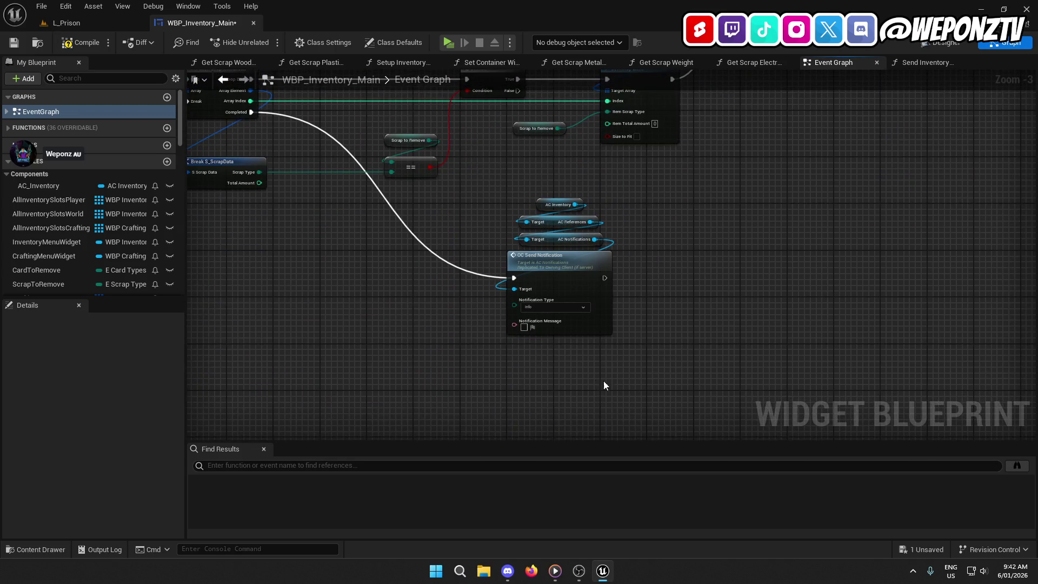
left_click_drag(603, 380, 630, 353)
left_click(492, 365)
key("ctrl+v")
mouse_move(507, 363)
left_mouse_down()
mouse_move(530, 373)
mouse_move(564, 349)
left_mouse_up()
left_click_drag(635, 349, 682, 399)
- Change the Format Text to 'You have just destroyed all of your {scrap}' and use it as the Notification Message
scroll(756, 394, "up", 2)
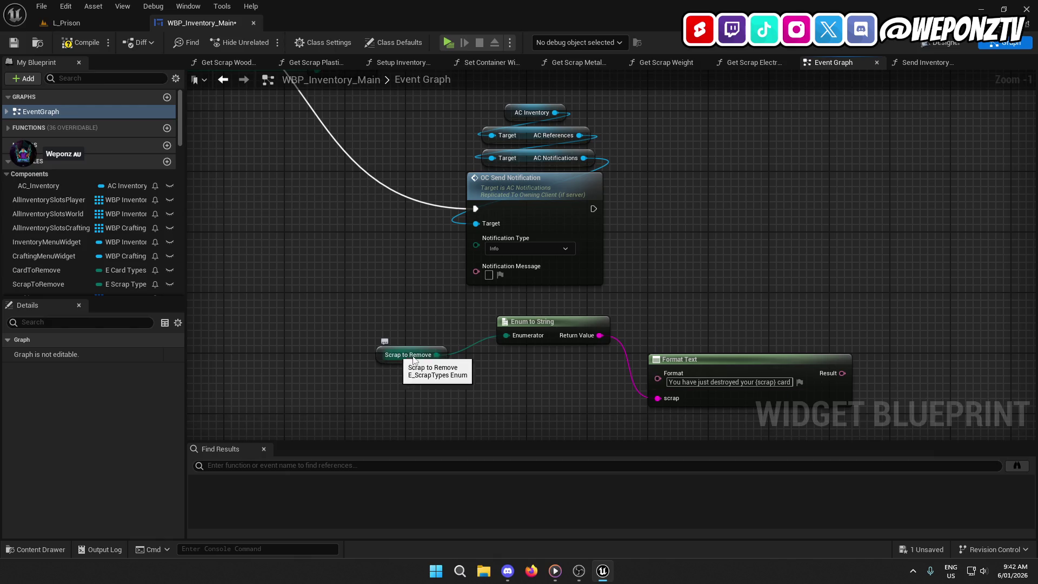
left_click(380, 354)
scroll(109, 476, "down", 2)
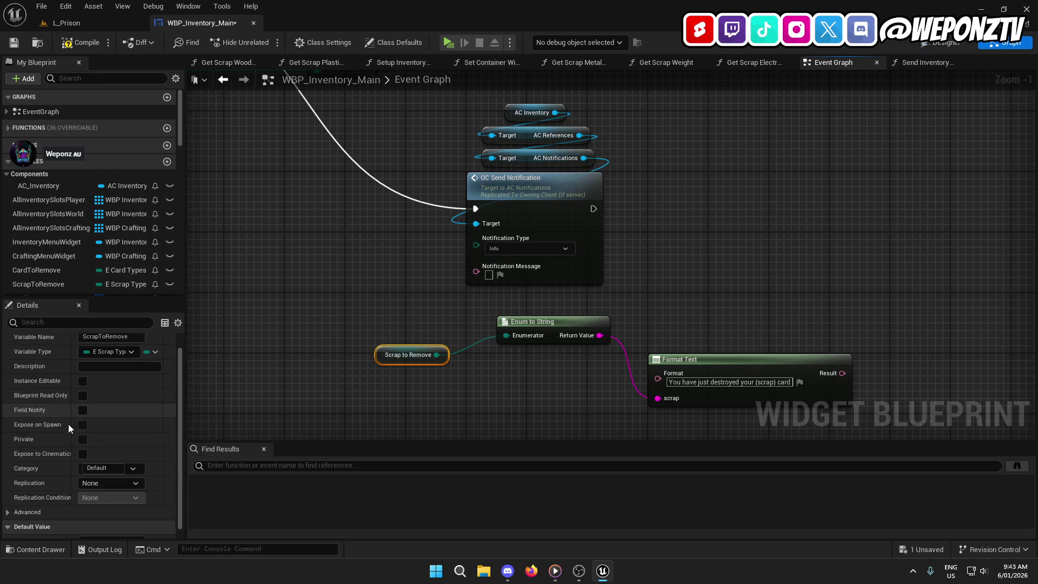
double_click(783, 382)
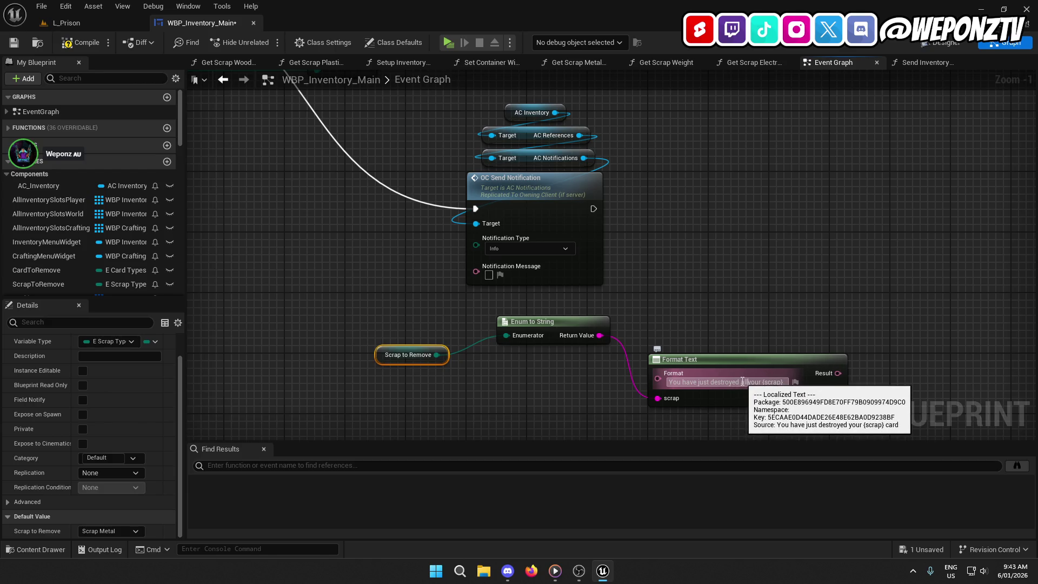
type("all of")
left_click(692, 429)
left_click_drag(605, 425, 536, 404)
left_click_drag(758, 364, 417, 263)
- Arrange Enum to String, Format Text and Scrap to Remove neatly under OC Send Notification
mouse_move(470, 312)
left_mouse_down()
mouse_move(400, 355)
mouse_move(327, 373)
left_mouse_up()
left_click_drag(649, 351, 426, 294)
left_click_drag(398, 401, 300, 338)
left_click_drag(329, 380, 449, 381)
left_click(562, 371)
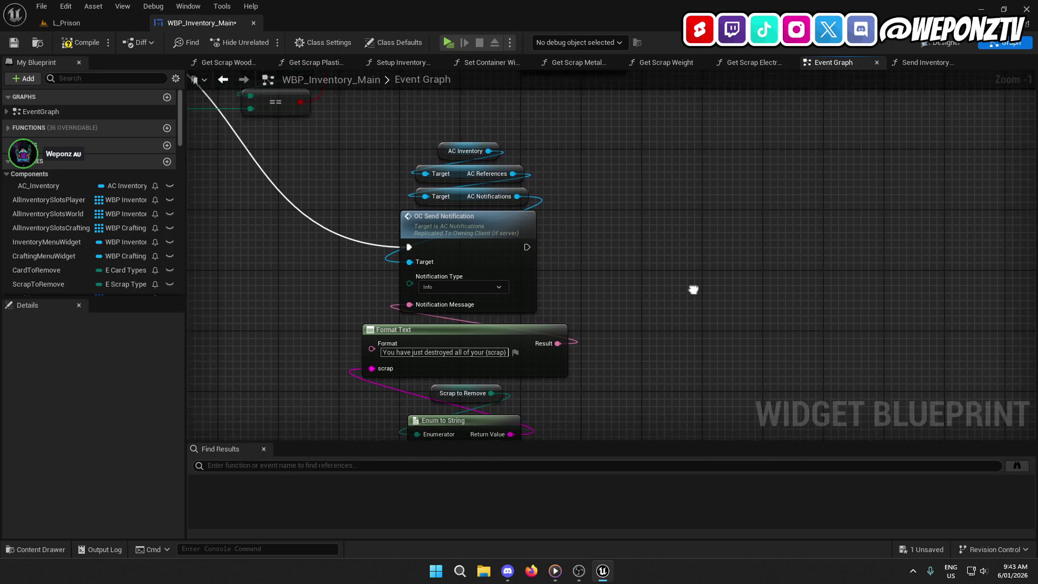
scroll(583, 238, "down", 4)
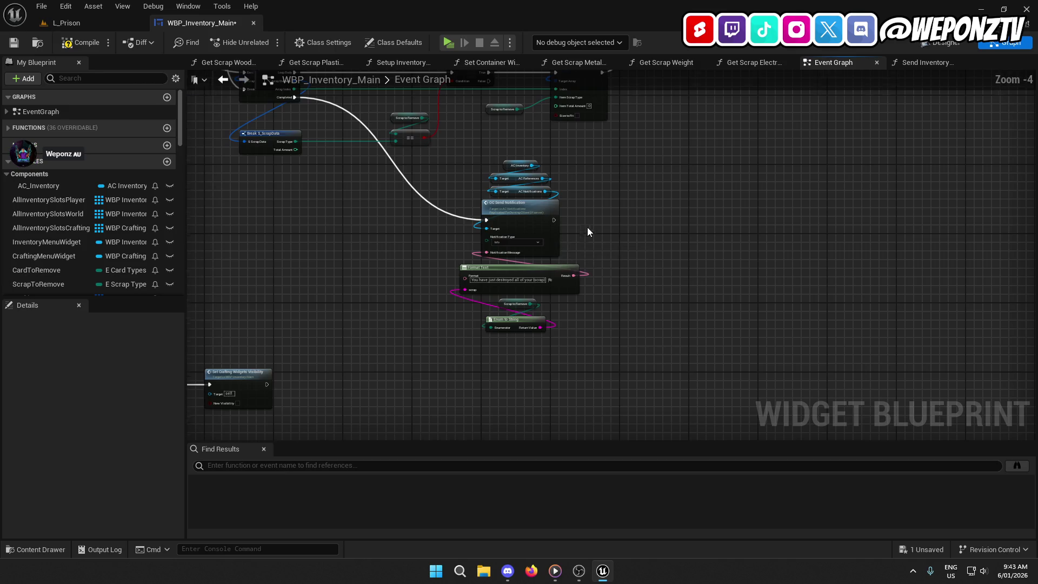
- Reshape the exec wire with a reroute point and shift On Clicked, Set Visibility and Message Box right
scroll(589, 230, "up", 2)
double_click(566, 291)
left_click_drag(563, 286, 561, 325)
mouse_move(816, 308)
left_mouse_down()
mouse_move(672, 286)
mouse_move(539, 290)
mouse_move(459, 395)
mouse_move(379, 371)
mouse_move(581, 153)
left_mouse_up()
scroll(459, 394, "down", 1)
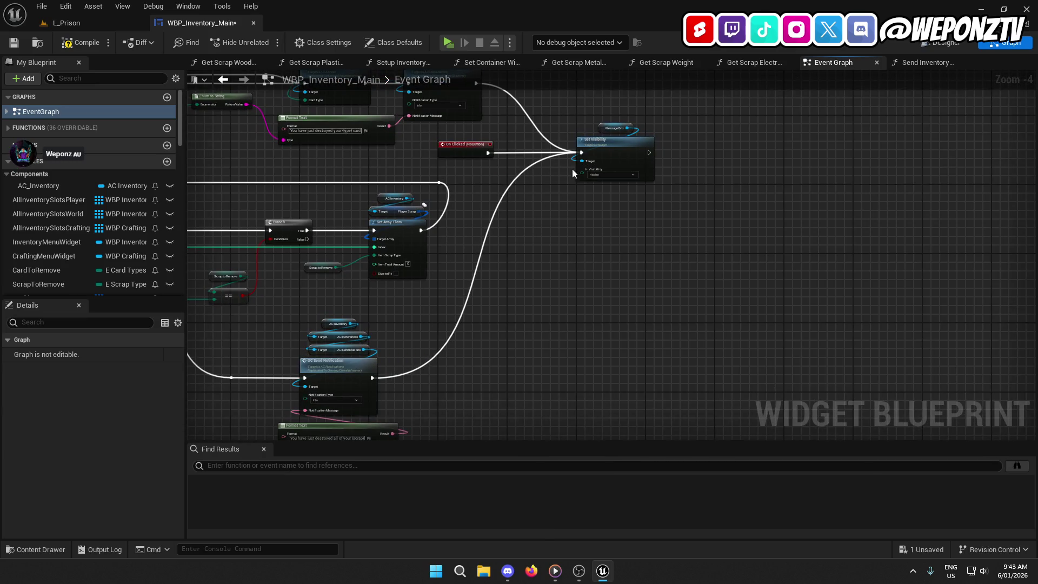
left_click_drag(655, 161, 489, 124)
left_click_drag(602, 149, 672, 153)
left_click(605, 236)
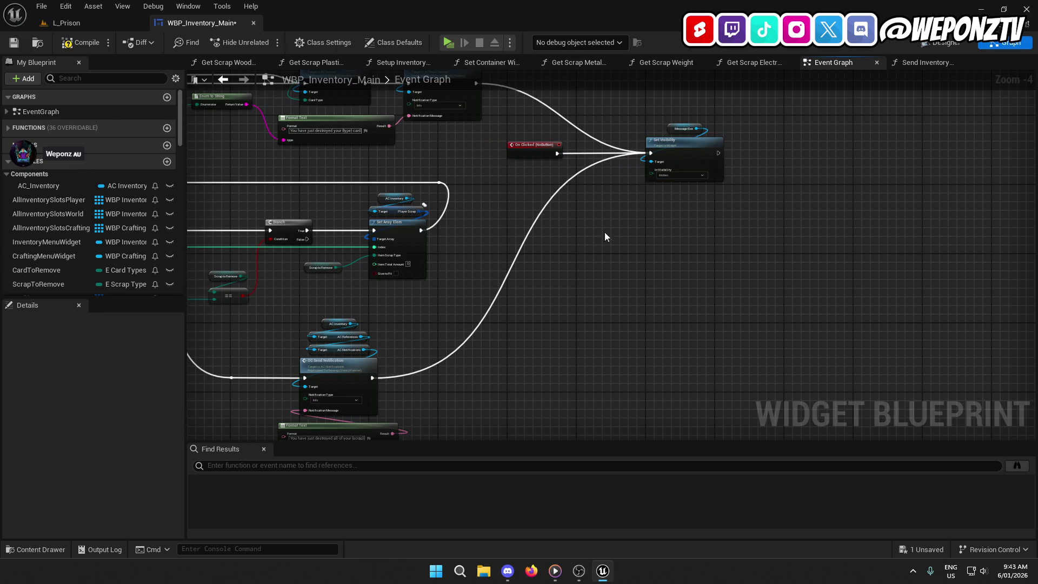
- Bend the notification wire above On Clicked into Set Visibility, undoing a Q straighten attempt
double_click(471, 336)
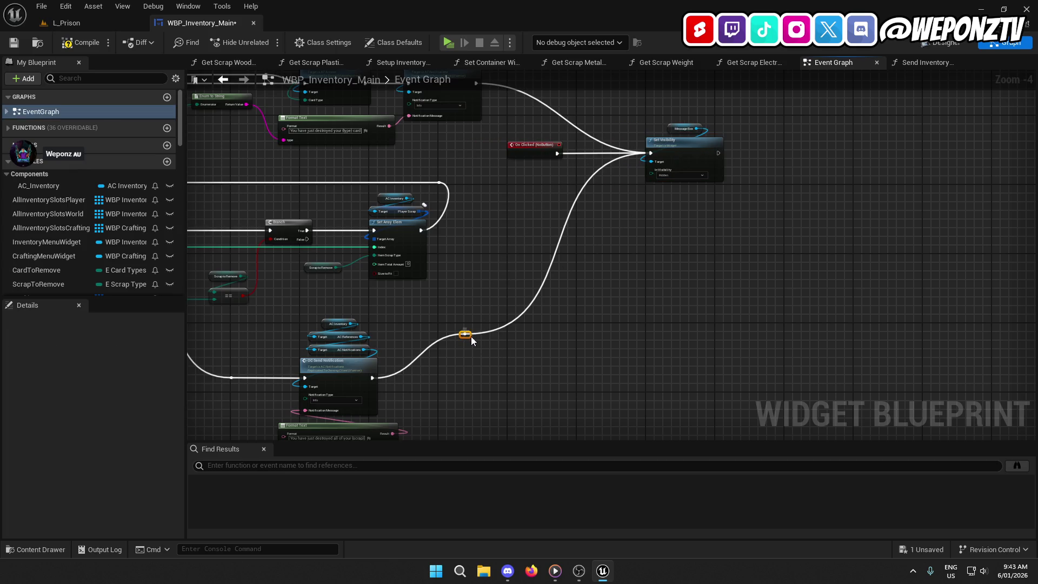
scroll(475, 380, "up", 2)
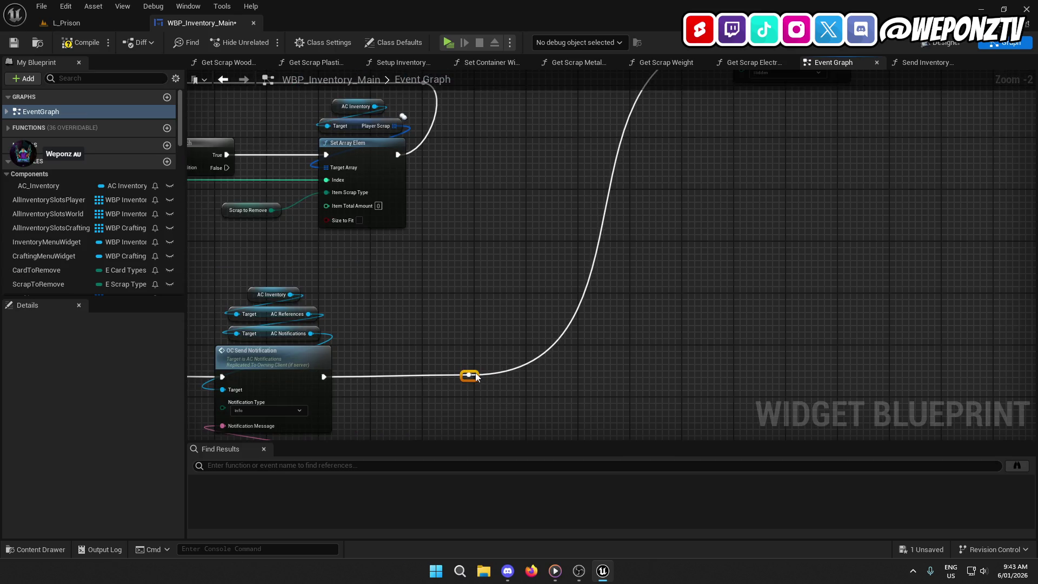
key("ctrl+z")
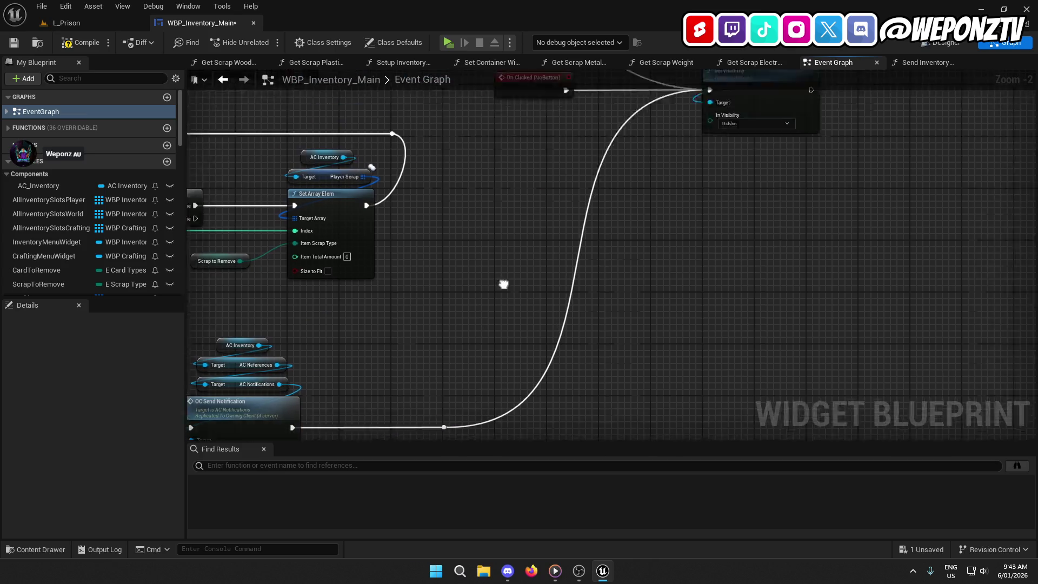
left_click_drag(503, 283, 330, 433)
left_click_drag(376, 352, 472, 373)
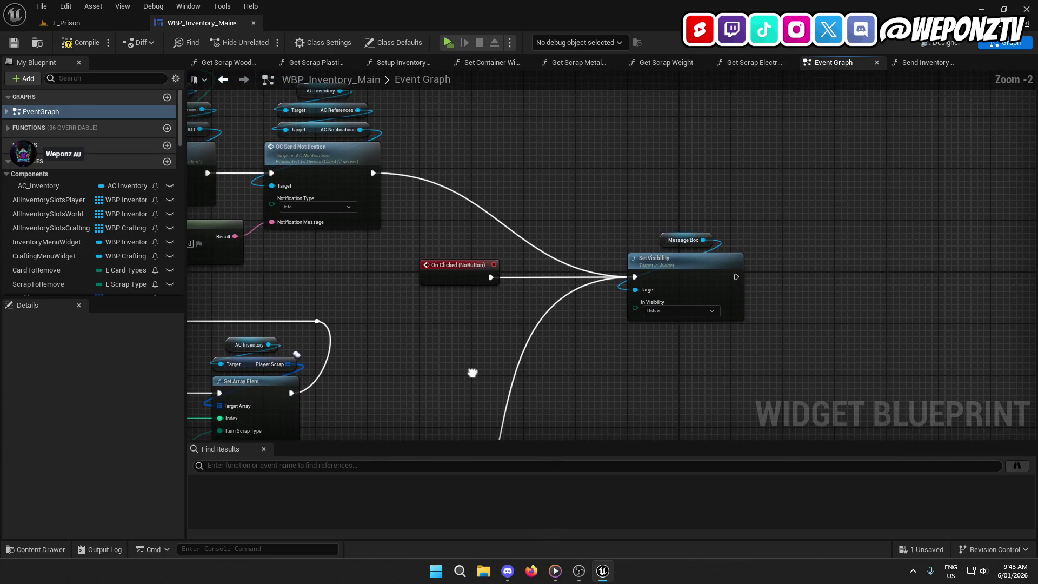
double_click(475, 198)
left_click_drag(475, 198, 531, 185)
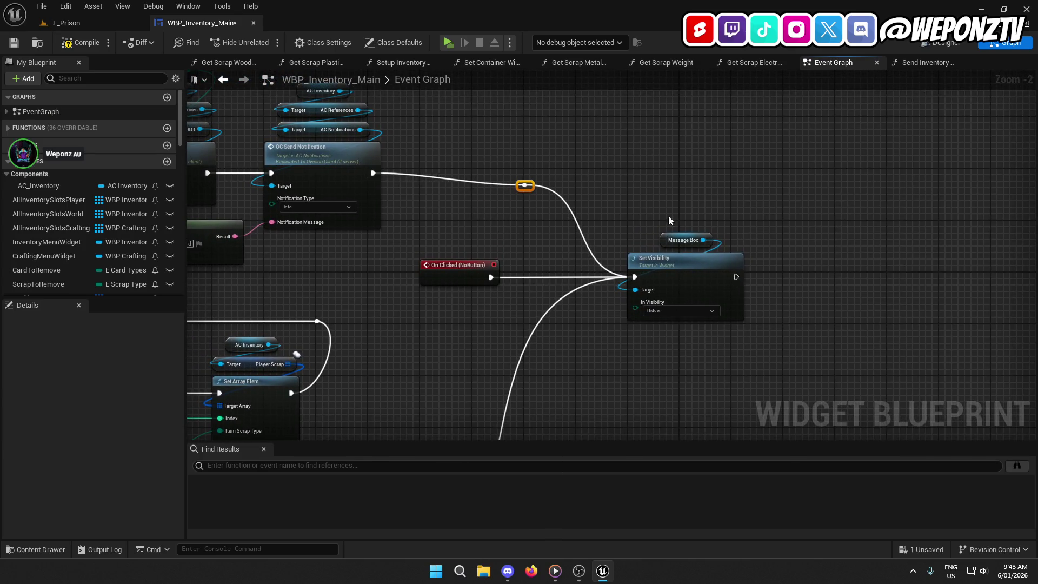
left_click(692, 261, "shift")
key("q")
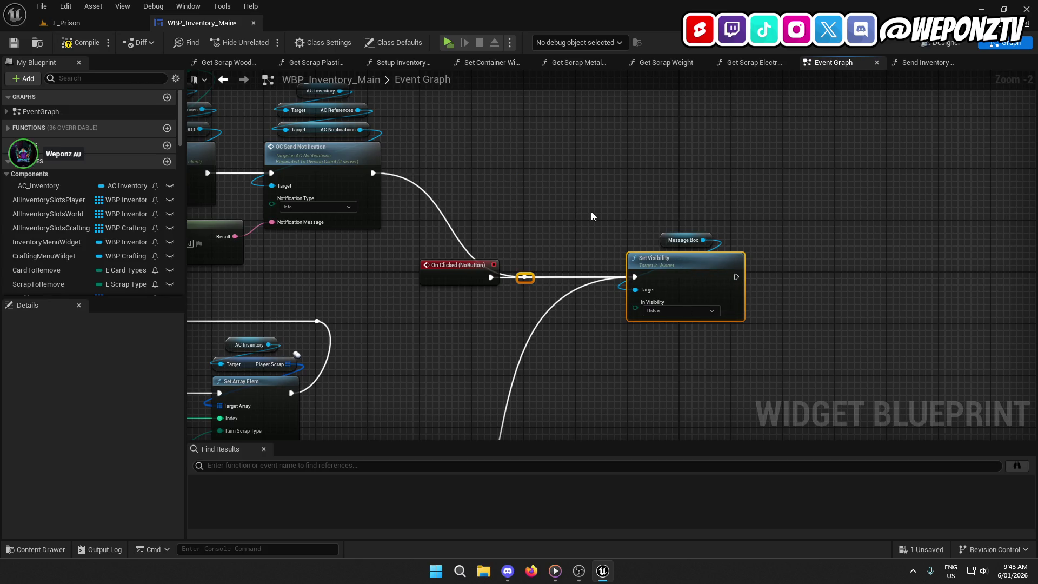
key("ctrl+z")
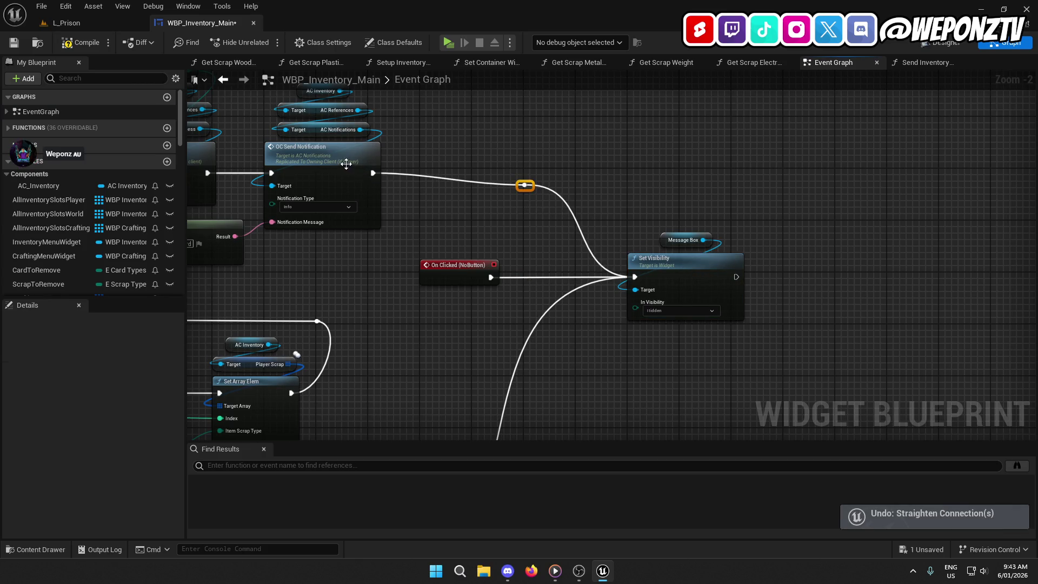
- Zoom out to review the whole event chain and compile WBP_Inventory_Main
left_click(348, 163, "shift")
left_click(442, 241)
scroll(433, 265, "down", 2)
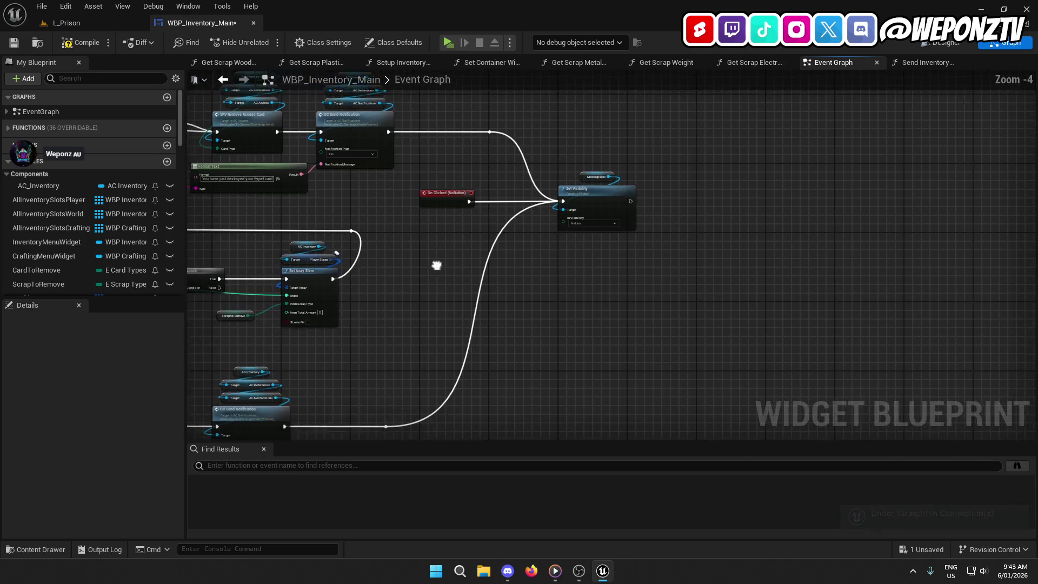
scroll(708, 177, "down", 1)
mouse_move(708, 177)
left_mouse_down()
mouse_move(881, 287)
mouse_move(751, 229)
mouse_move(704, 261)
mouse_move(655, 208)
left_mouse_up()
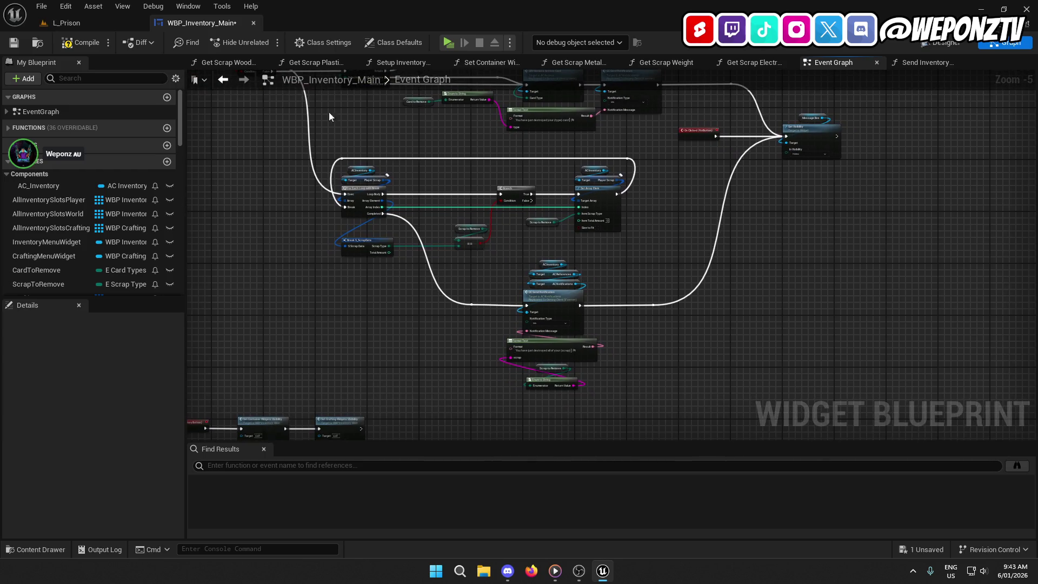
left_click(73, 41)
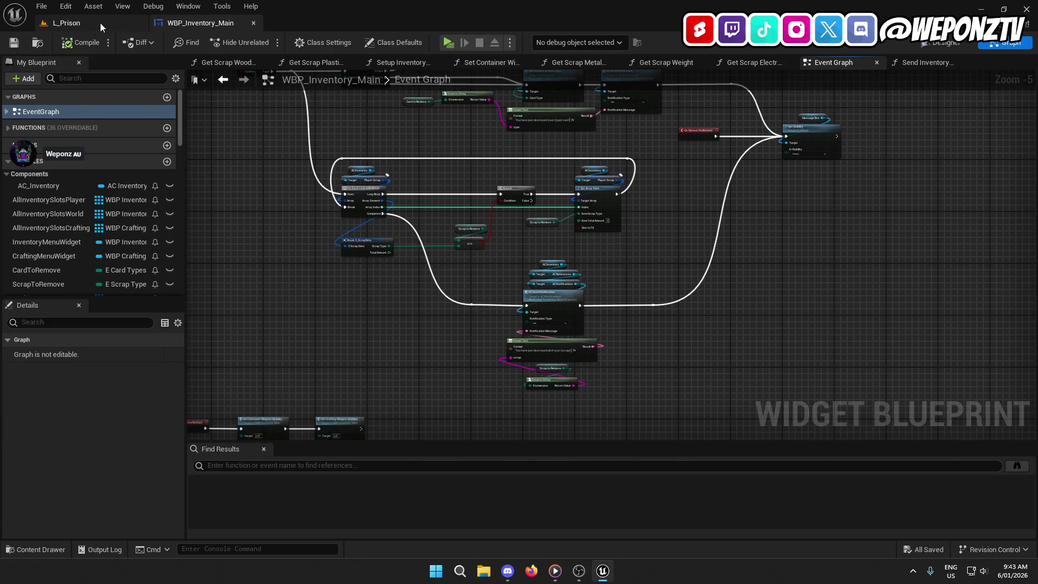
- In an L_Prison play session, destroy all Scrap Electronics, Plastic, Wood and Metal from the crafting panel
left_click(66, 23)
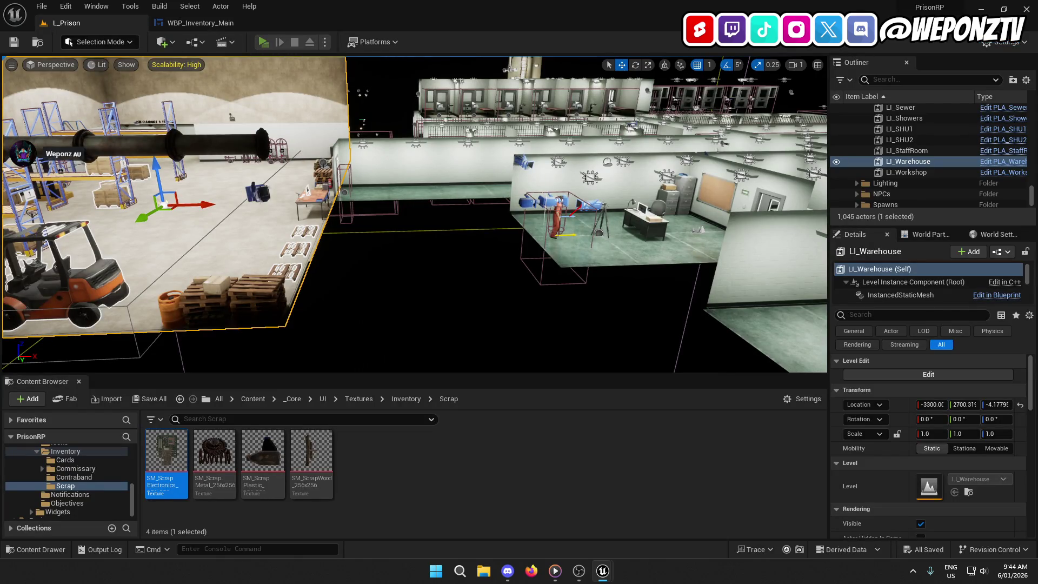
key("Tab")
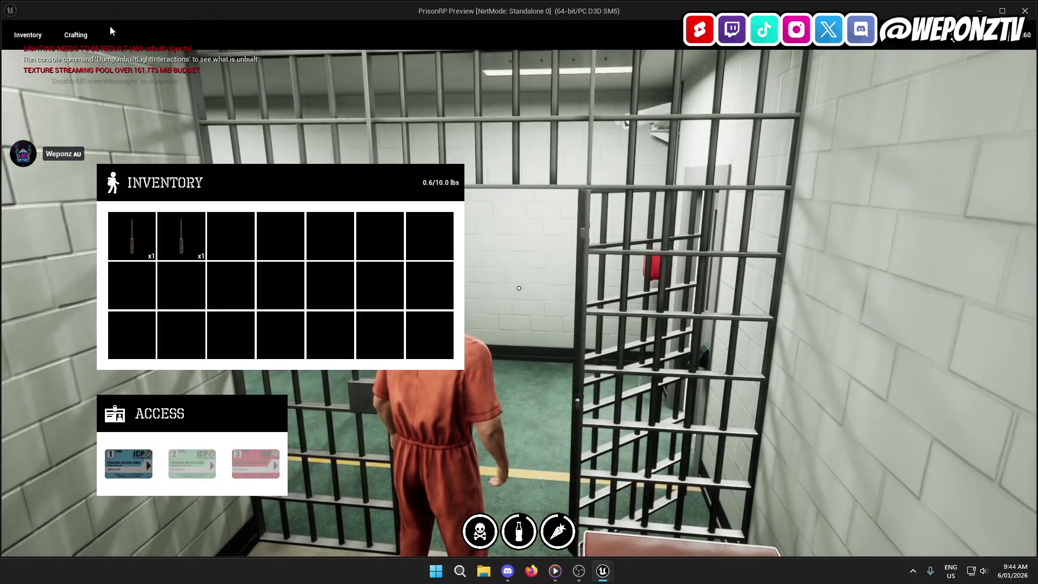
left_click(76, 35)
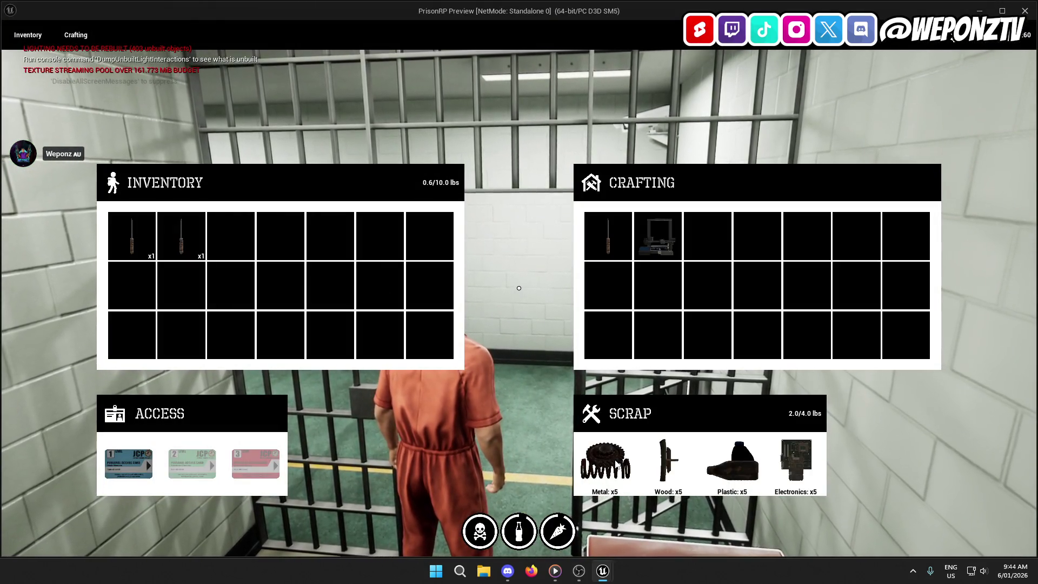
left_click(796, 460)
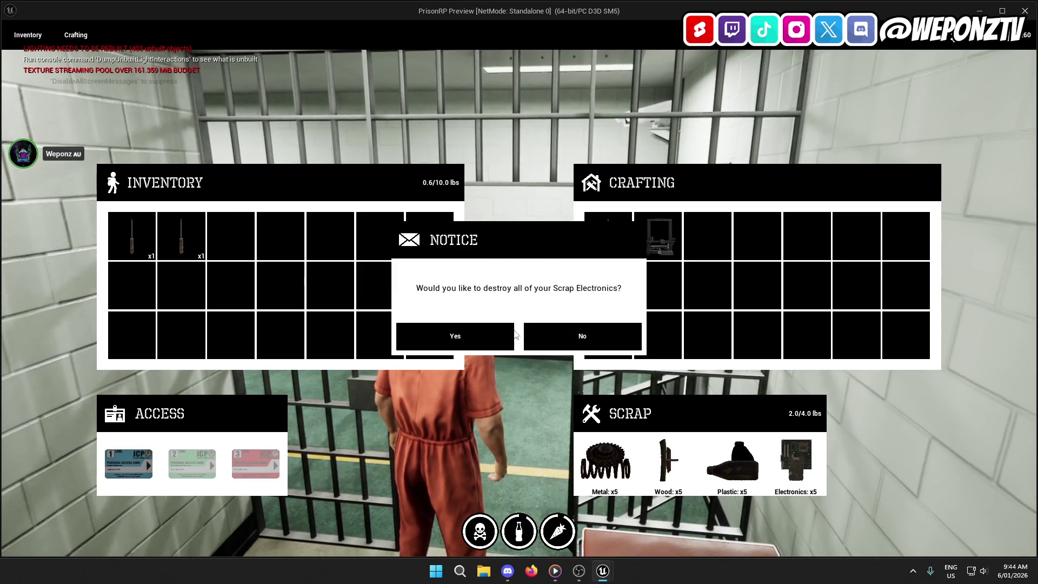
left_click(591, 342)
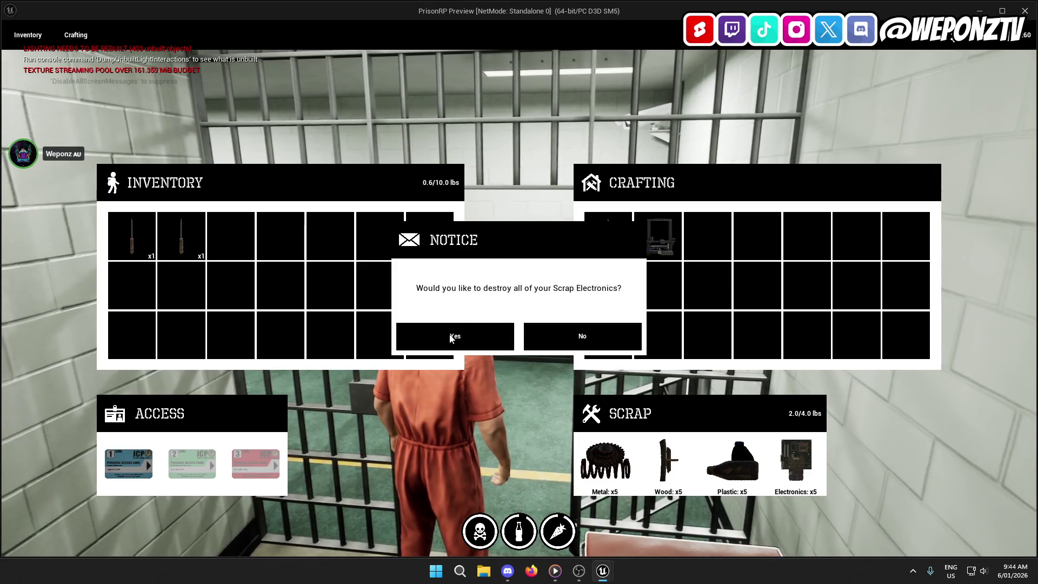
left_click(450, 338)
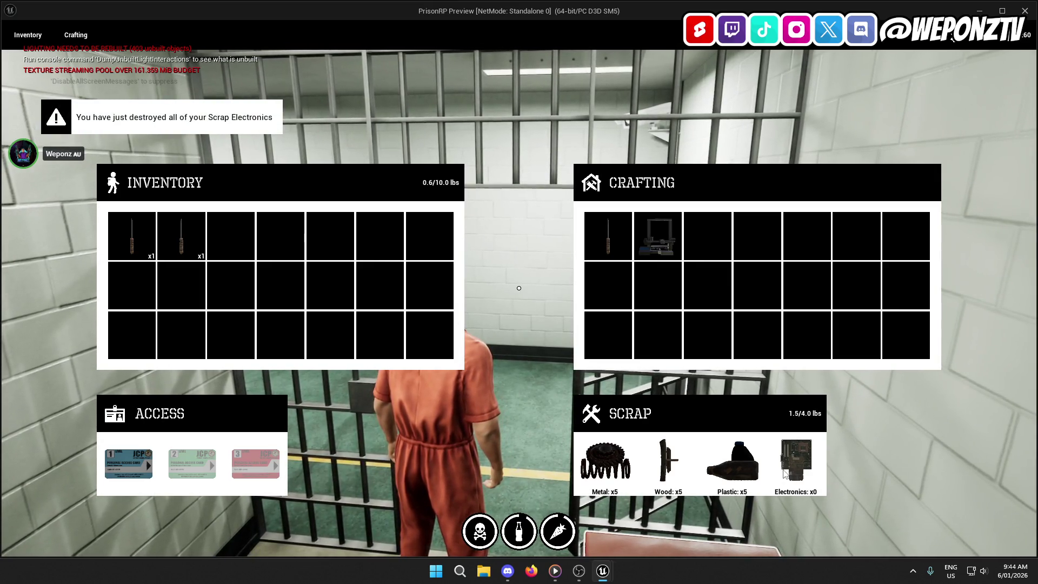
left_click(733, 464)
left_click(502, 339)
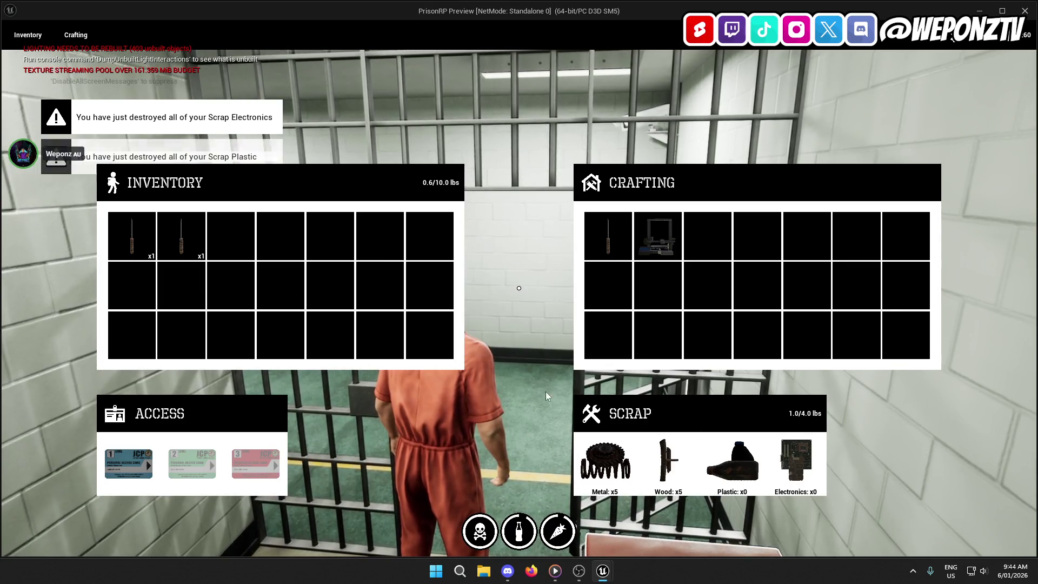
left_click(481, 345)
left_click(618, 468)
left_click(469, 331)
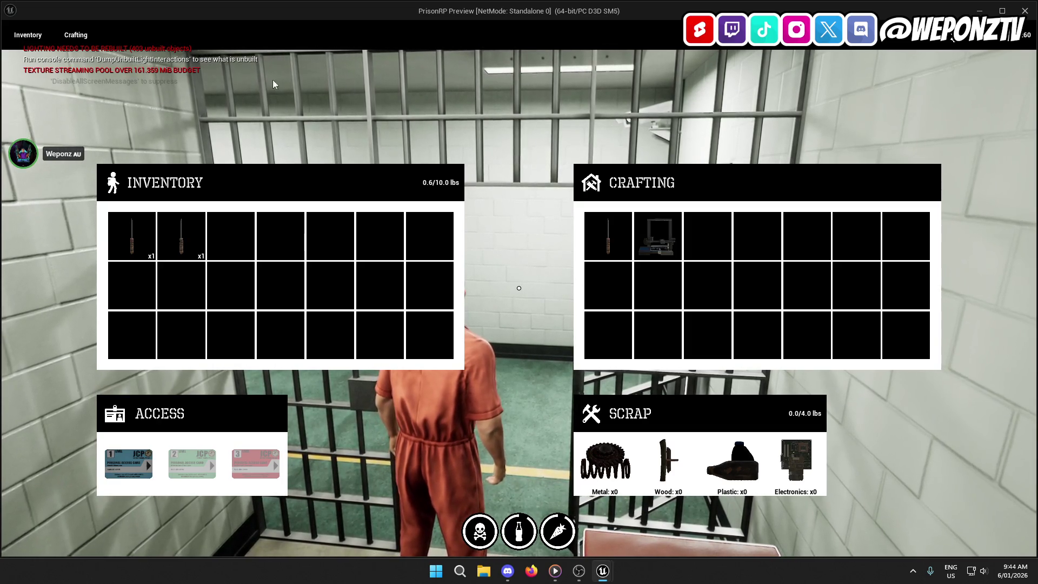
- Try crafting the 3D Printer with no scrap, then walk the prisoner into the corridor
left_click(657, 236)
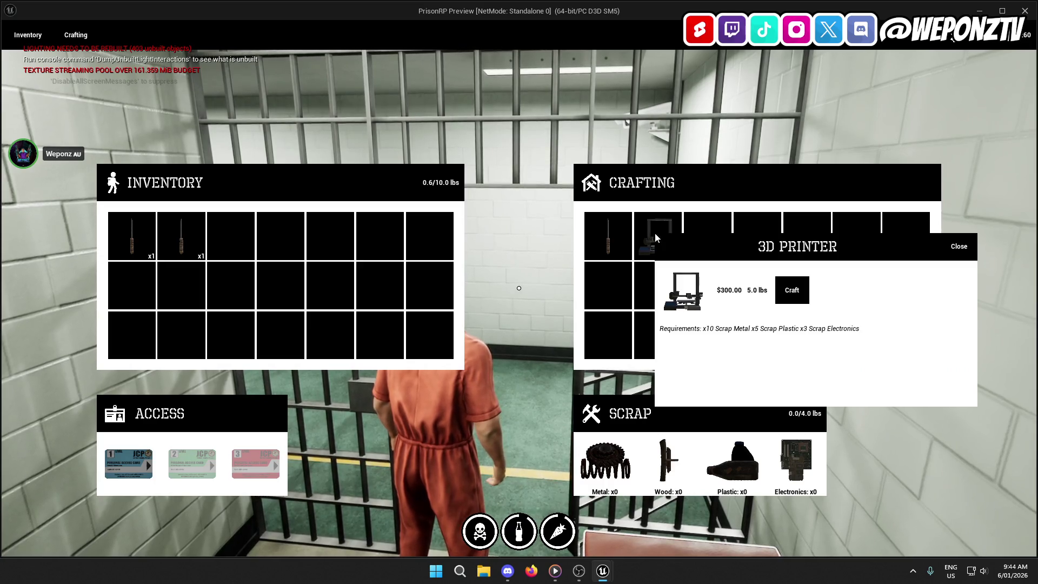
left_click(793, 290)
key("s")
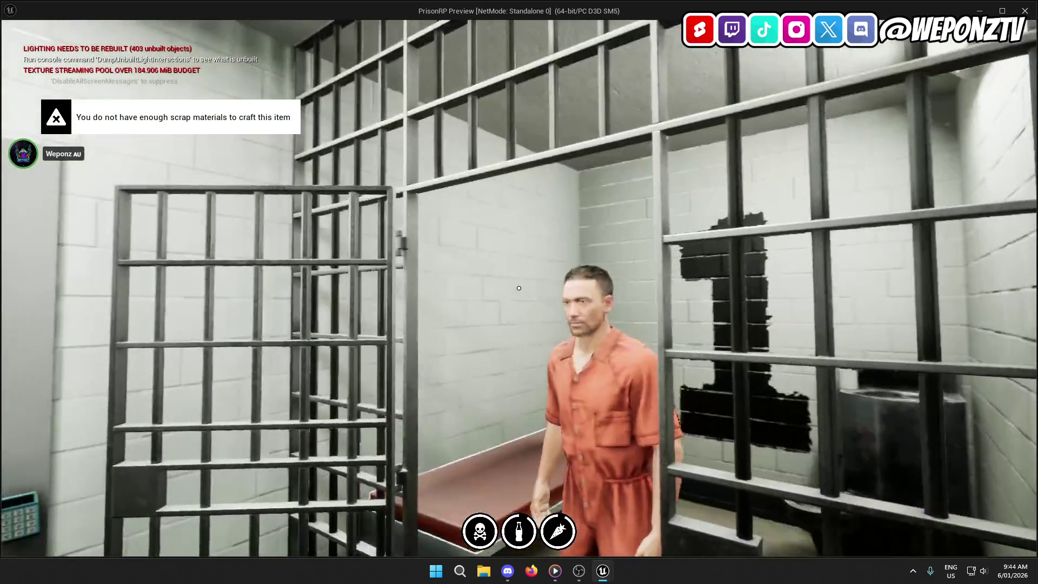
key("w")
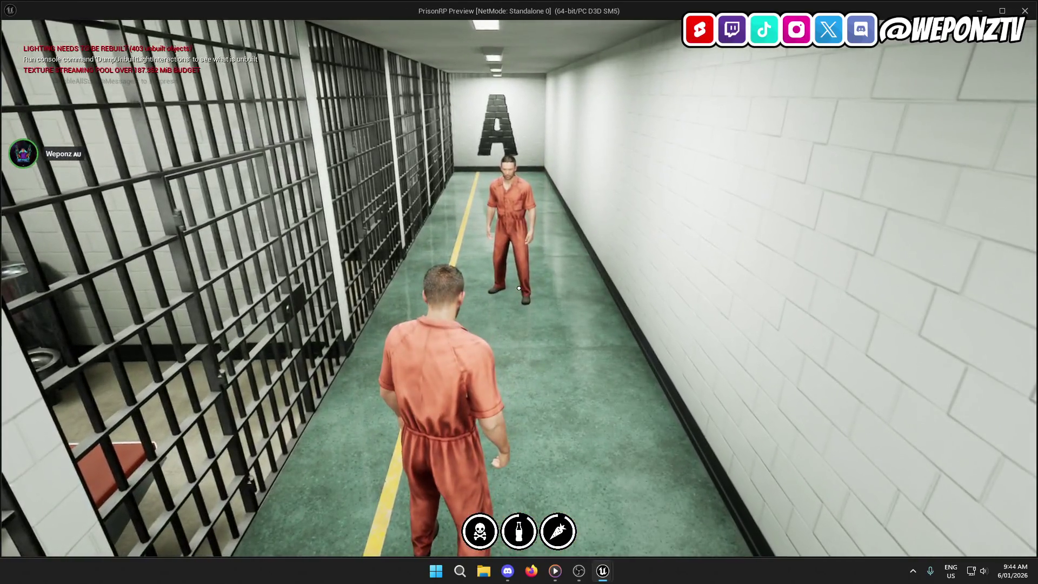
key("w")
- Stack the two shanks, equip one, stab another prisoner, then stop the play session
key("Tab")
left_click_drag(181, 238, 139, 238)
left_click(133, 238)
left_click(328, 293)
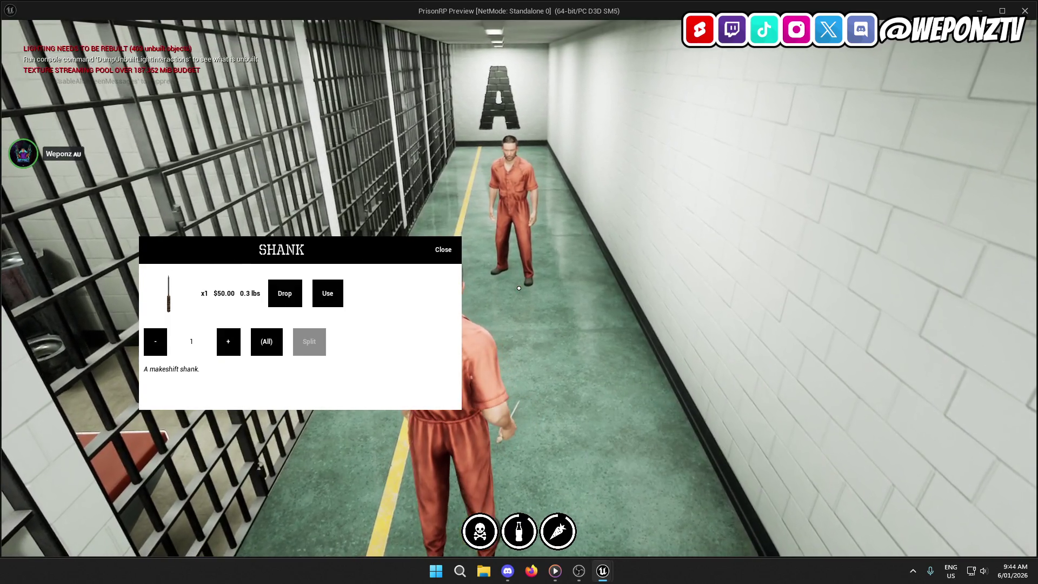
key("Tab")
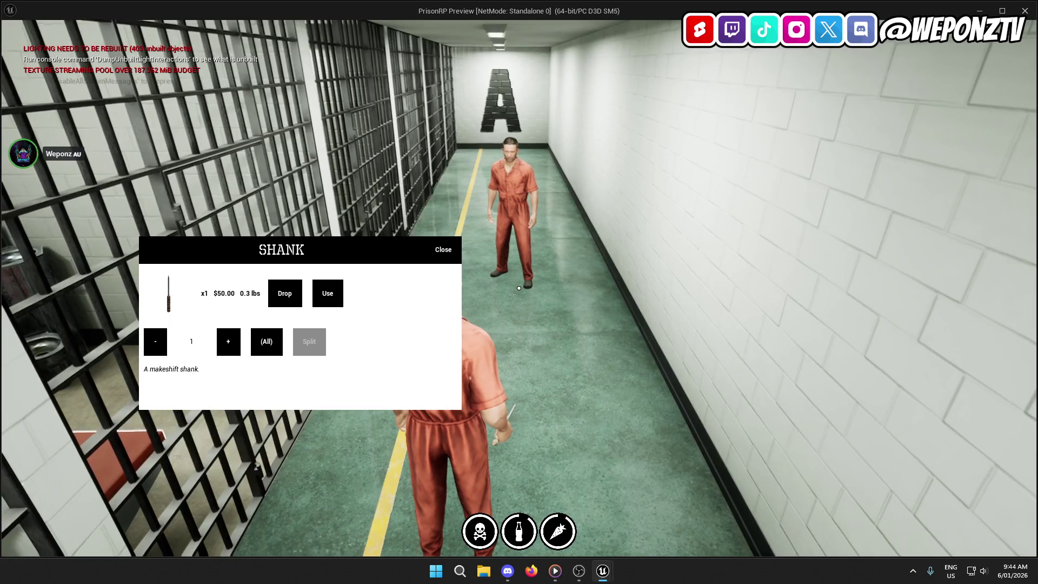
key("w")
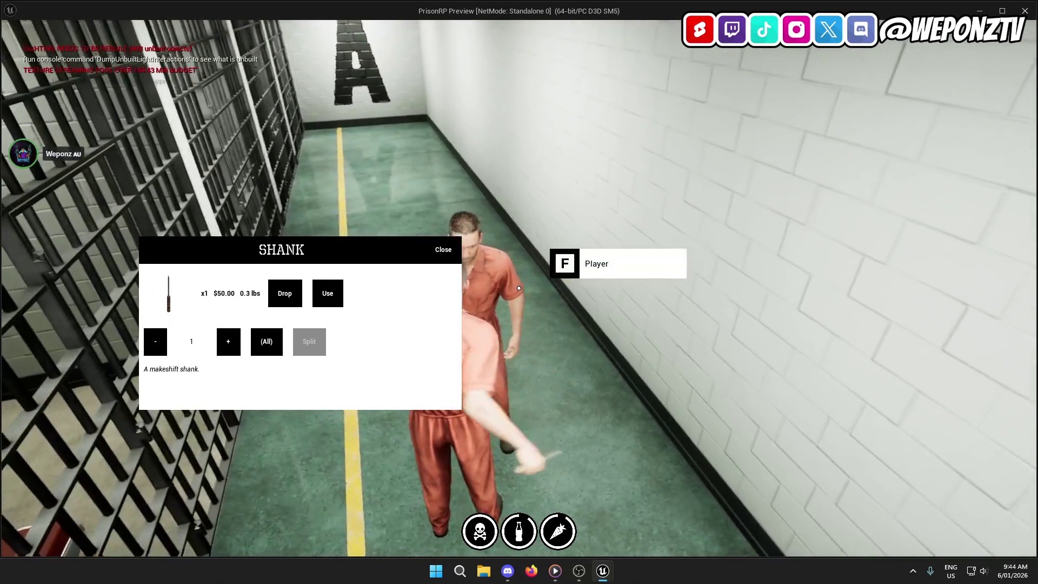
left_click(520, 288)
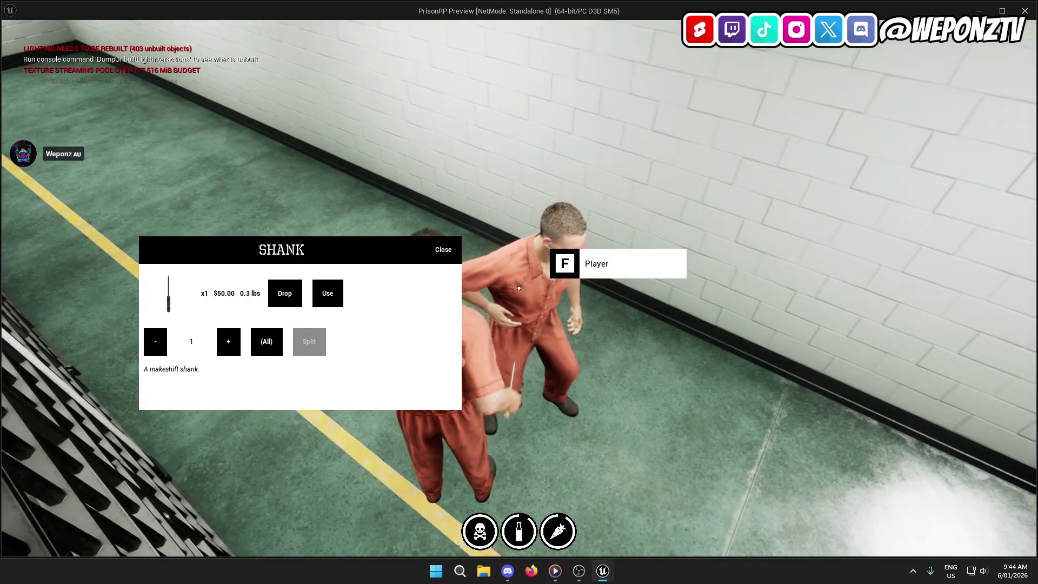
key("Escape")
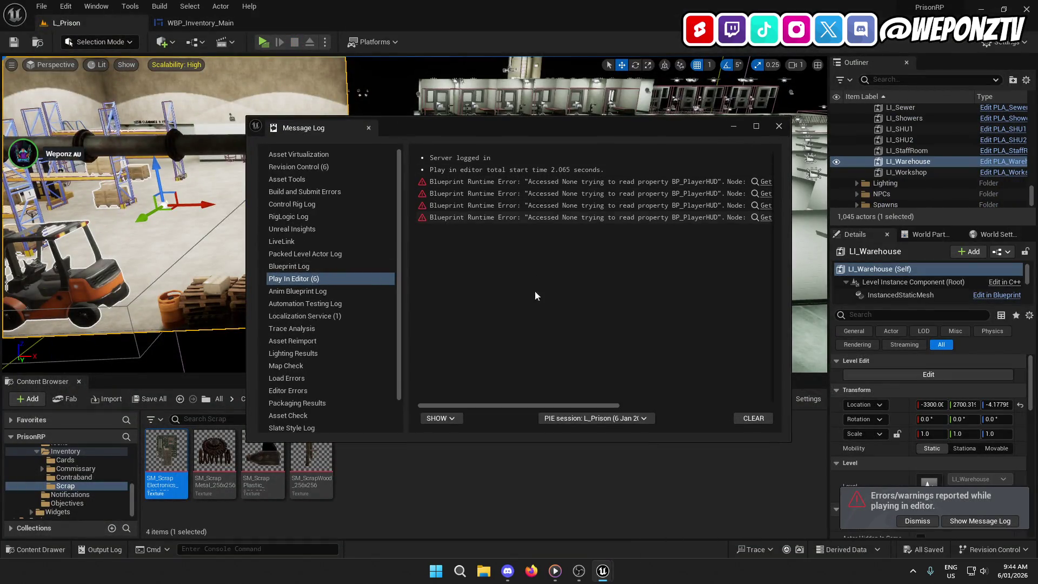
- Inspect the logged error's SRV_DecreasePlayerVitals event and Set Player Hunger chain in AC_Vitals
left_click_drag(527, 405, 707, 429)
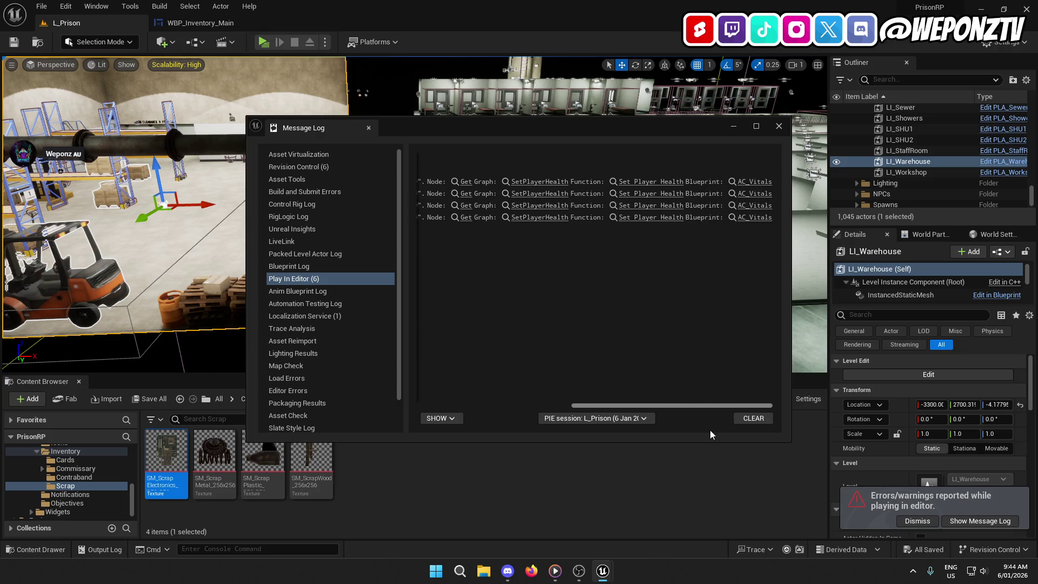
left_click(754, 183)
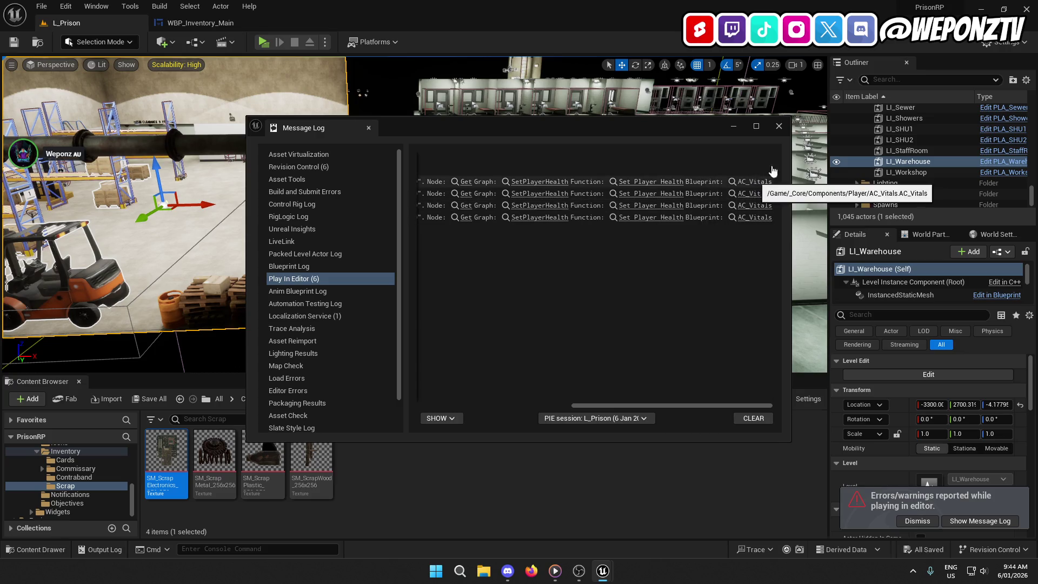
left_click(734, 126)
mouse_move(660, 238)
left_mouse_down()
mouse_move(595, 201)
mouse_move(487, 276)
left_mouse_up()
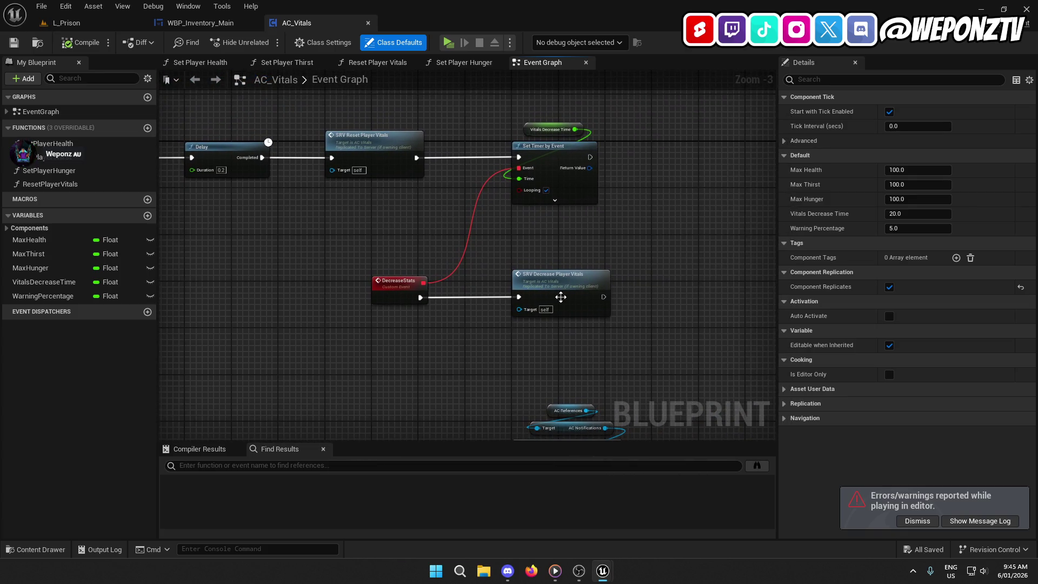
double_click(552, 313)
mouse_move(506, 284)
left_mouse_down()
mouse_move(409, 260)
mouse_move(367, 232)
mouse_move(204, 238)
mouse_move(189, 281)
mouse_move(404, 299)
mouse_move(449, 293)
left_mouse_up()
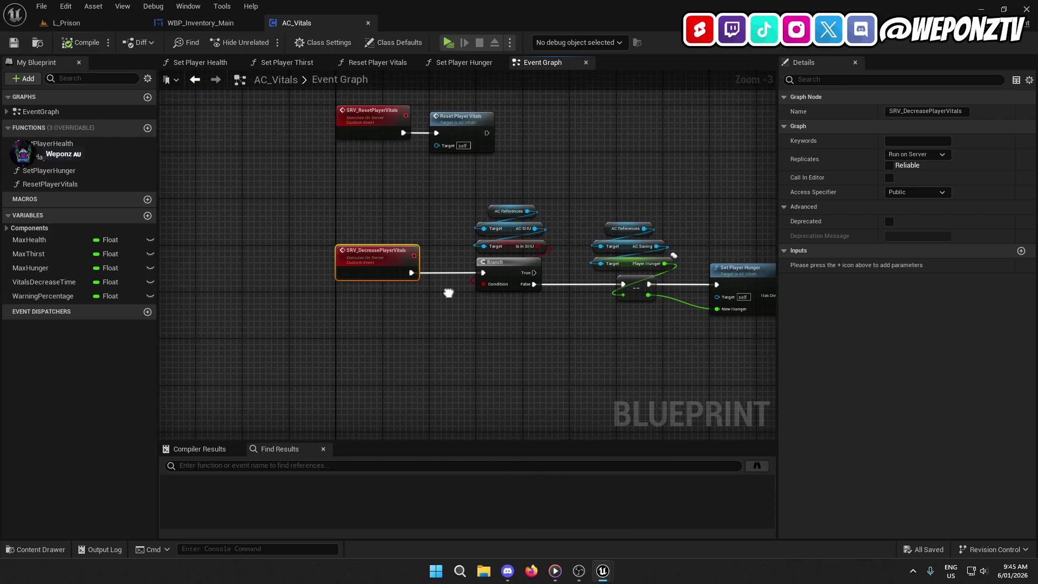
scroll(487, 341, "down", 3)
mouse_move(487, 341)
left_mouse_down()
mouse_move(280, 308)
mouse_move(360, 146)
left_mouse_up()
- Close the AC_Vitals and WBP_Inventory_Main tabs, return to Content, and exit the editor
left_click(368, 23)
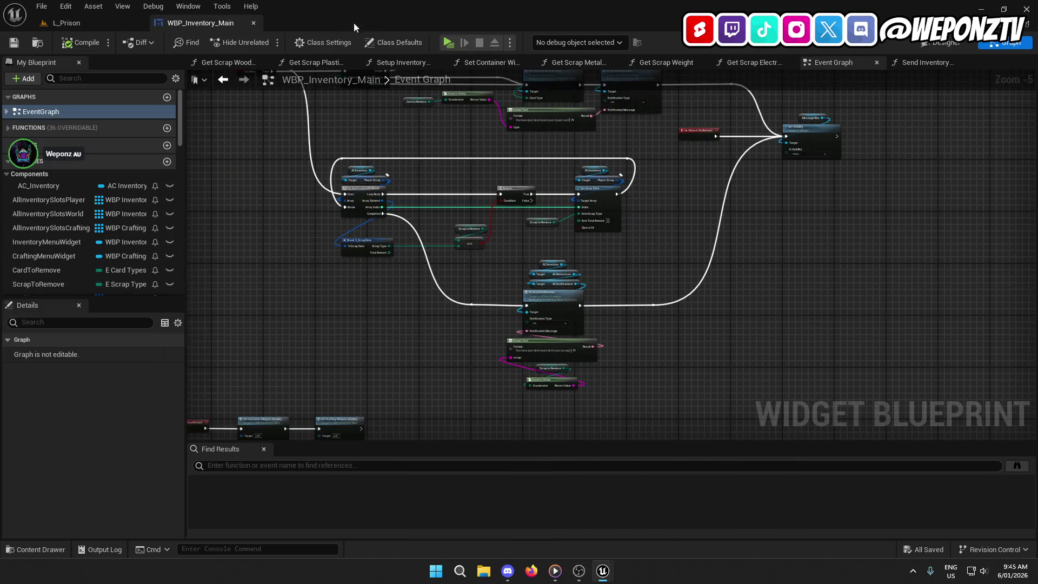
left_click(254, 23)
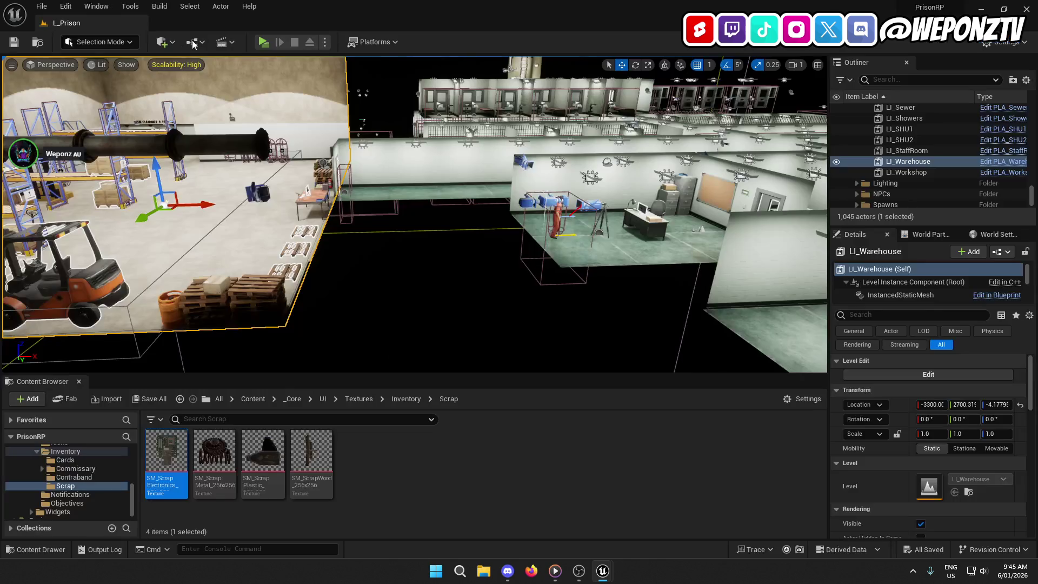
left_click(245, 399)
left_click(40, 4)
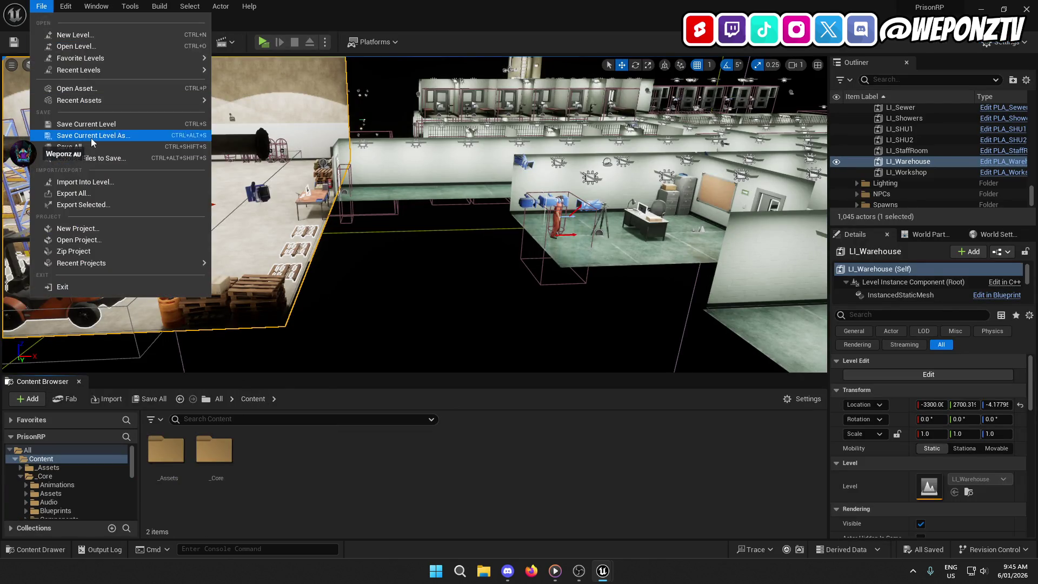
left_click(49, 150)
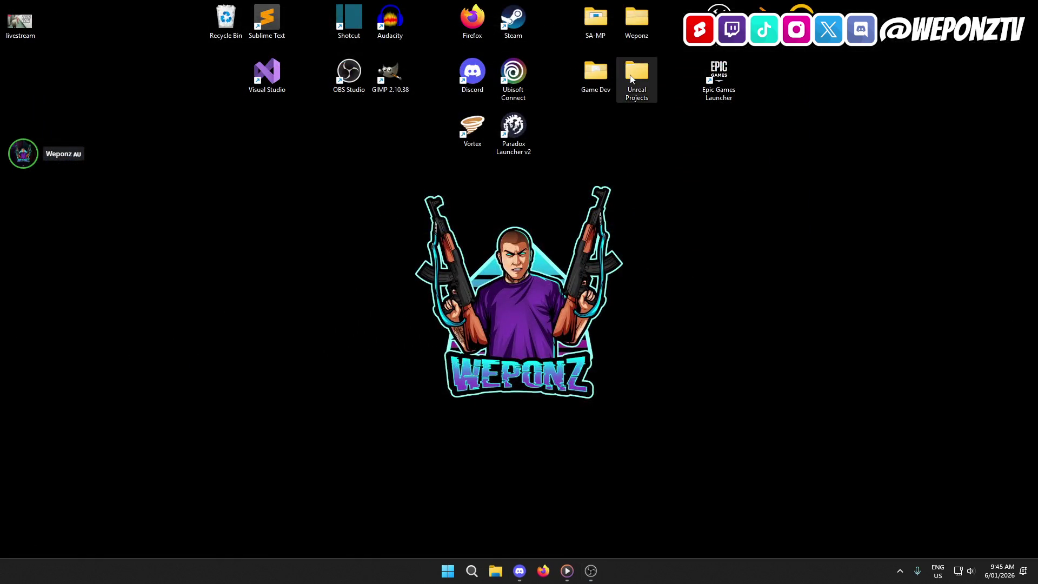
- In Unreal Projects, start a WinRAR ZIP archive of the PrisonRP folder
double_click(631, 79)
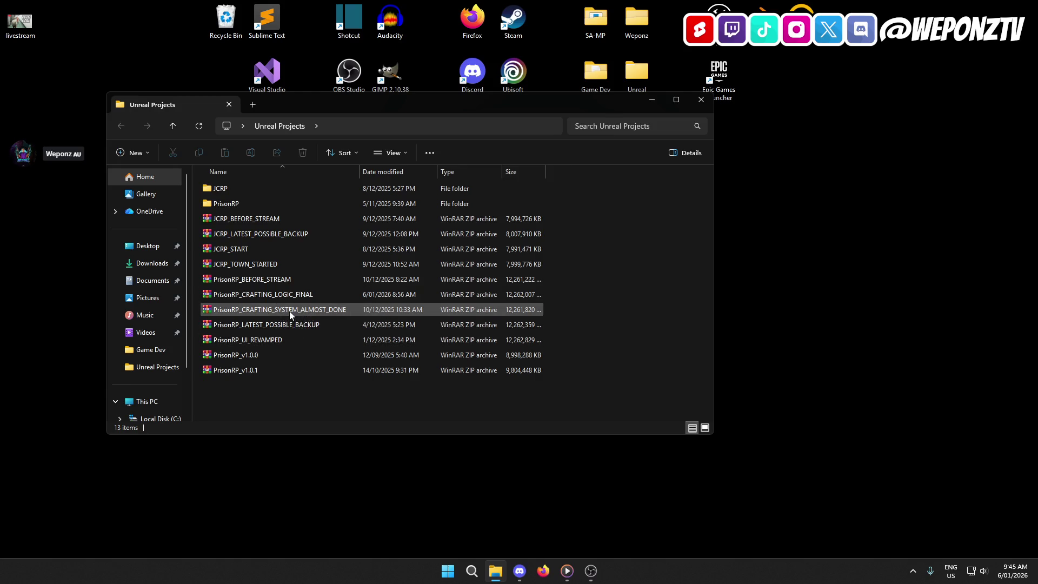
left_click(280, 295)
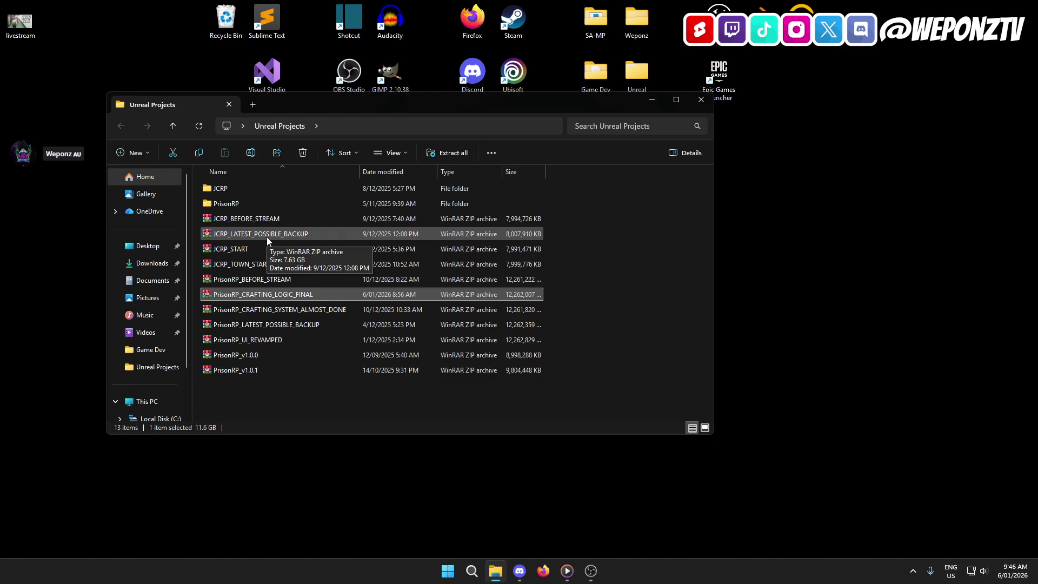
right_click(232, 204)
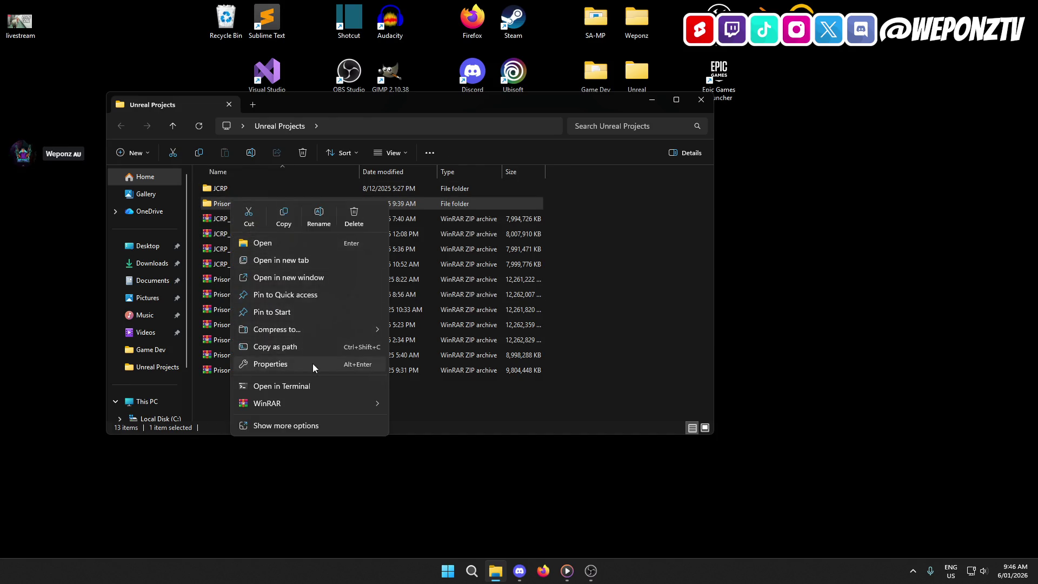
mouse_move(360, 405)
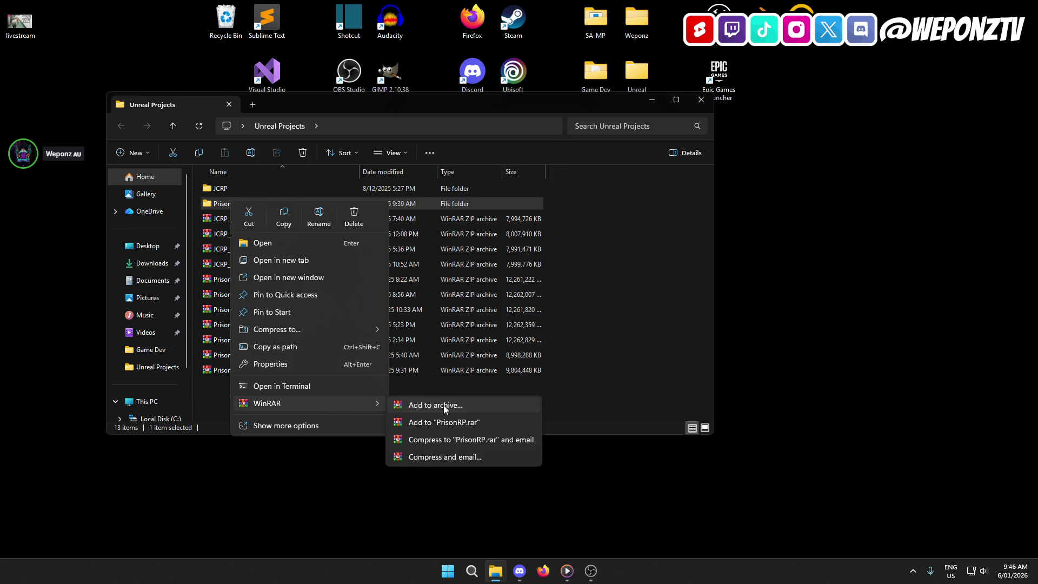
left_click(443, 405)
left_click(488, 283)
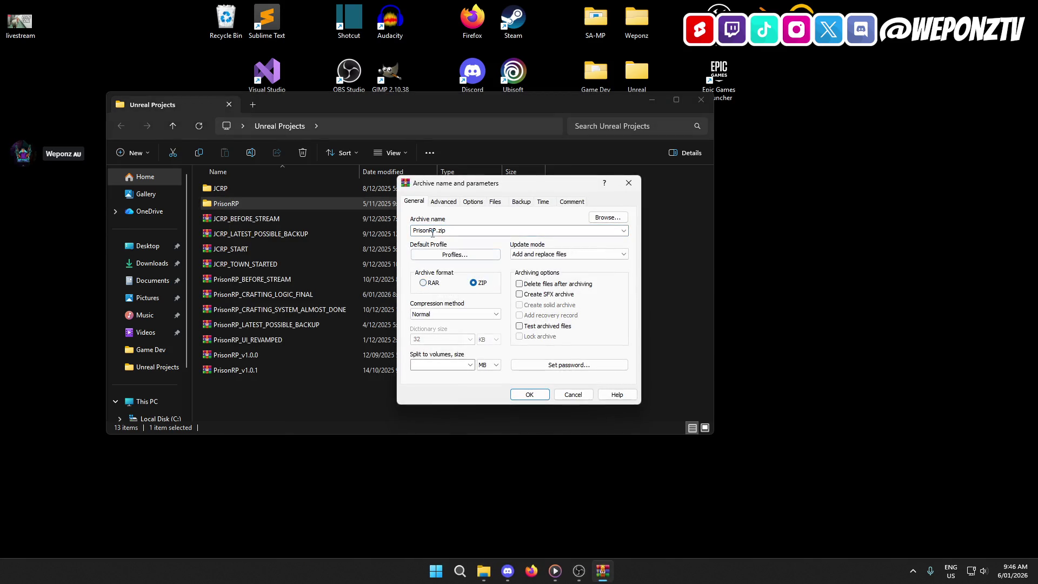
- Name the archive PrisonRP_CRAFTING_SYSTEM_COMPLETE.zip and create the backup
type("_")
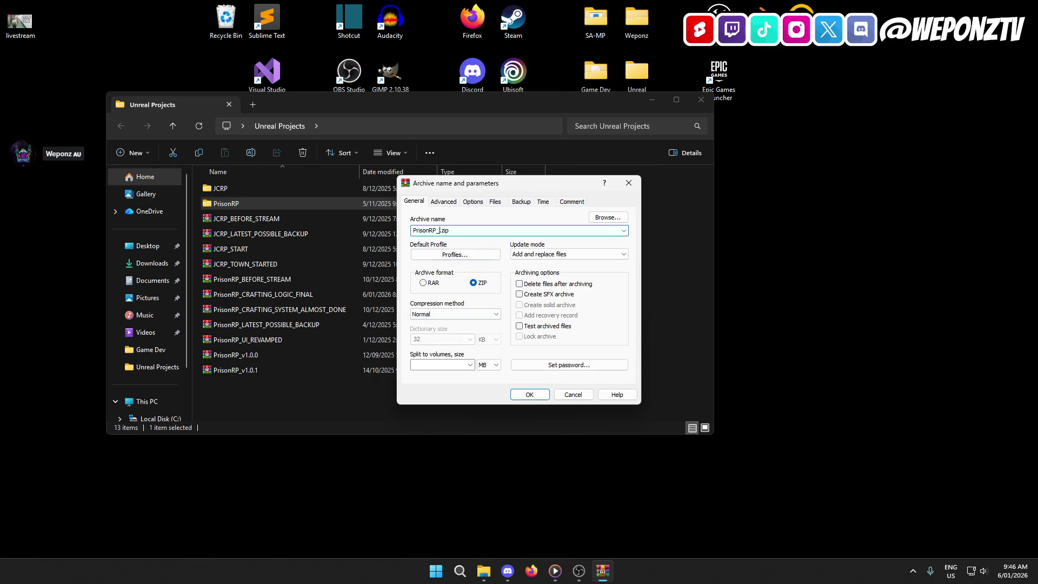
type("CRAFTING")
type("_SYSTEM")
type("_COMPLETE")
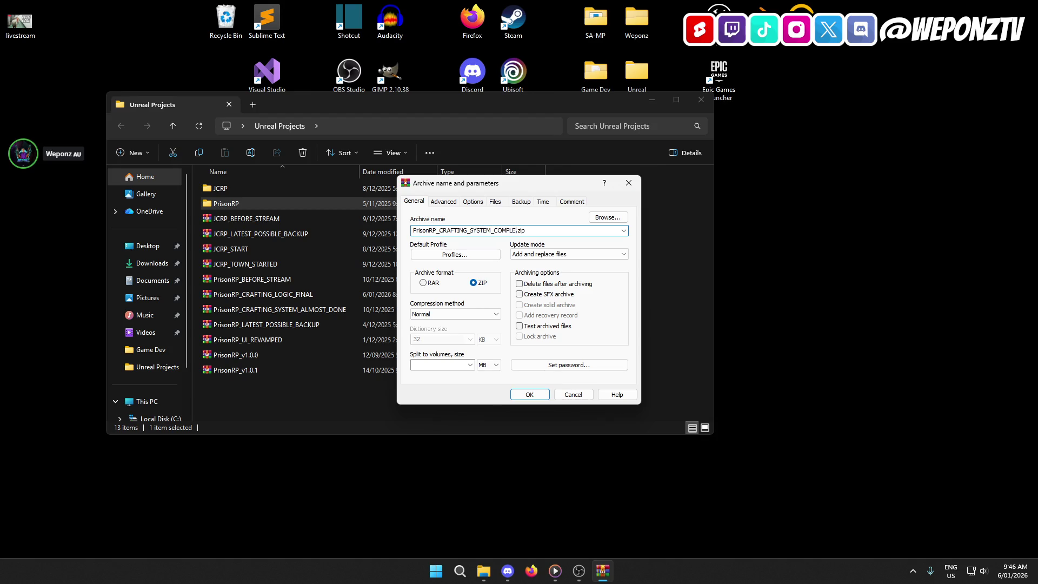
left_click(530, 394)
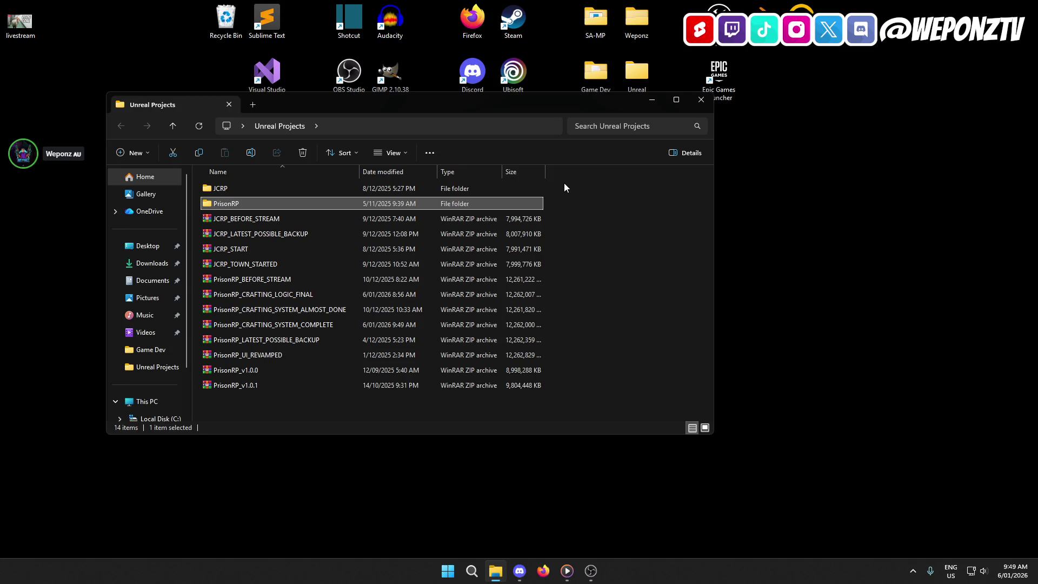
- Close the Unreal Projects folder once the backup appears, and switch back to Discord
left_click(702, 100)
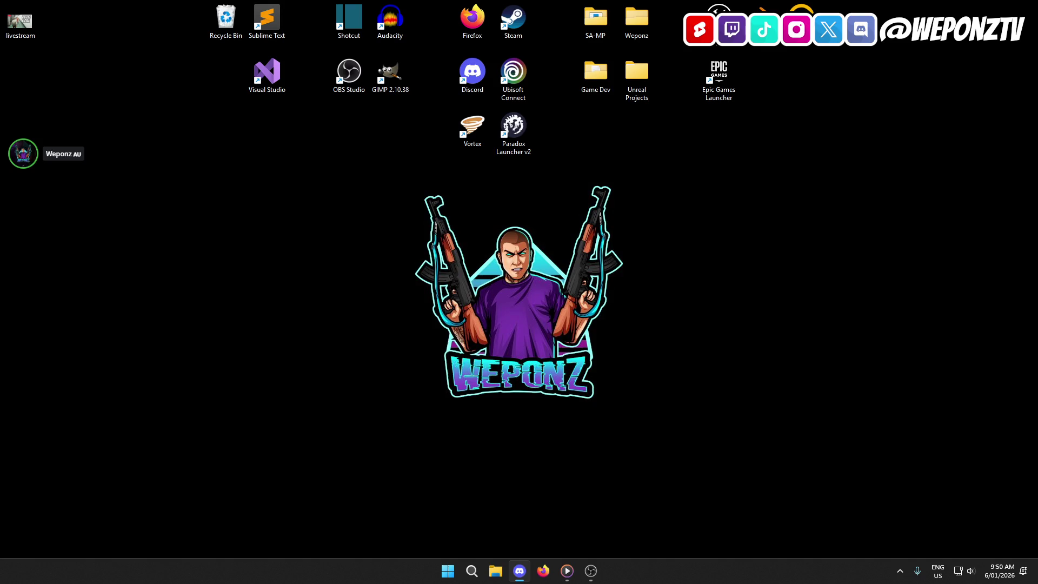
key("alt+Tab")
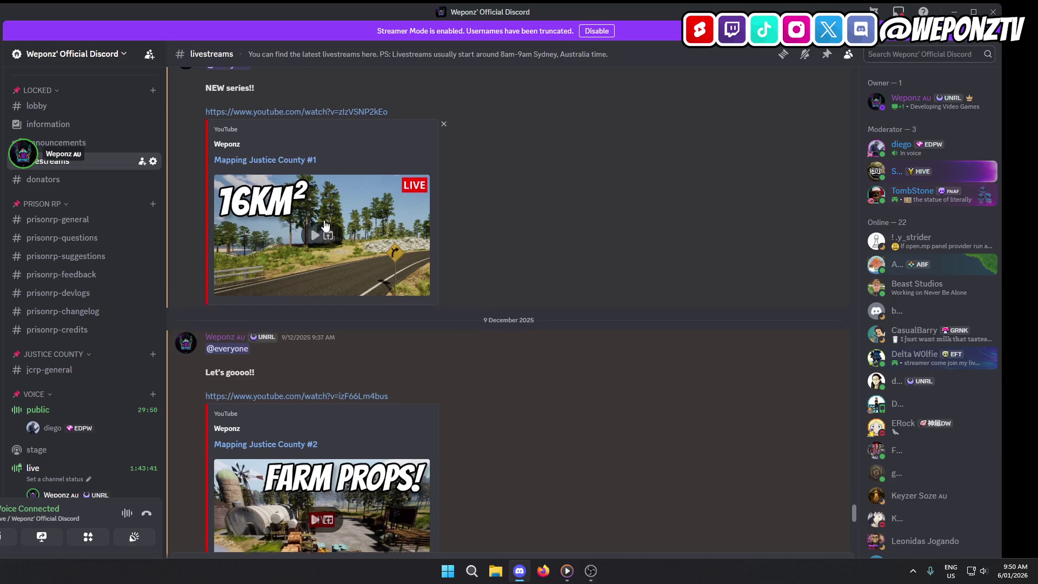
- Scroll the Discord channel sidebar to the top and view the server's information channel
scroll(377, 200, "down", 2)
scroll(370, 227, "up", 2)
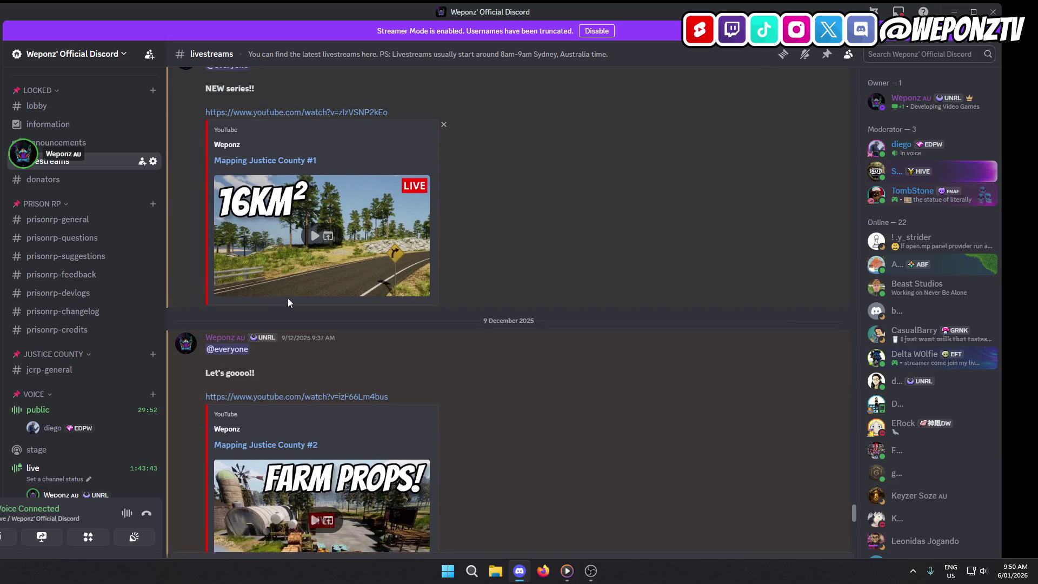
scroll(92, 271, "up", 2)
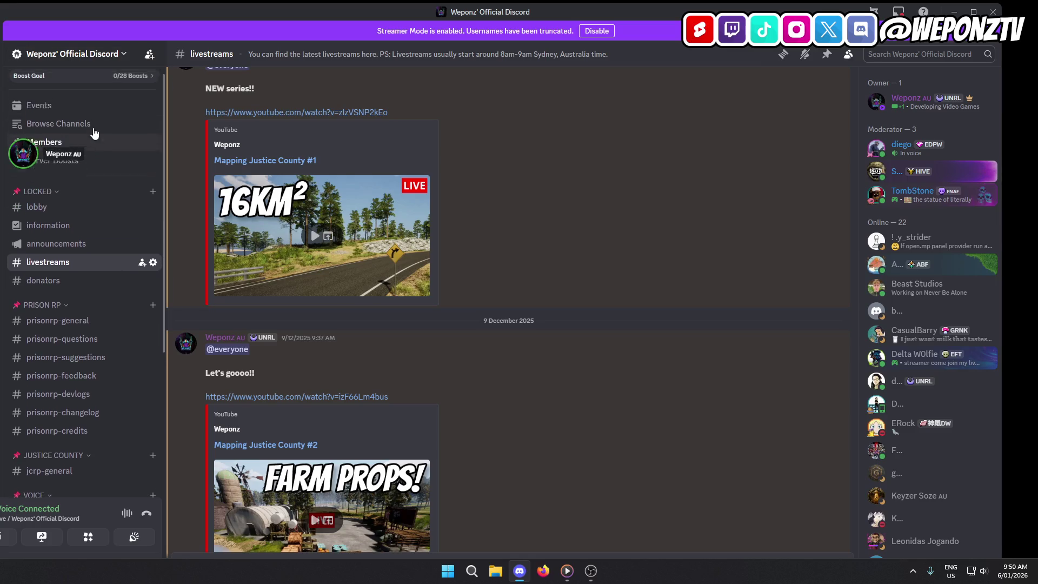
left_click(63, 239)
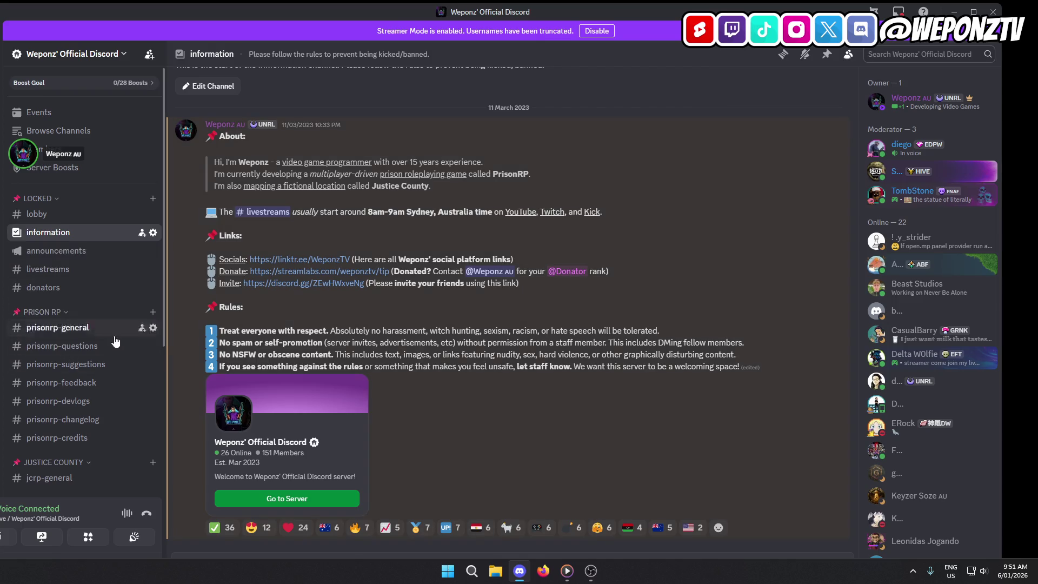
- Browse the announcements, livestreams, donators, prisonrp-general and prisonrp-questions channels in turn
scroll(49, 336, "down", 4)
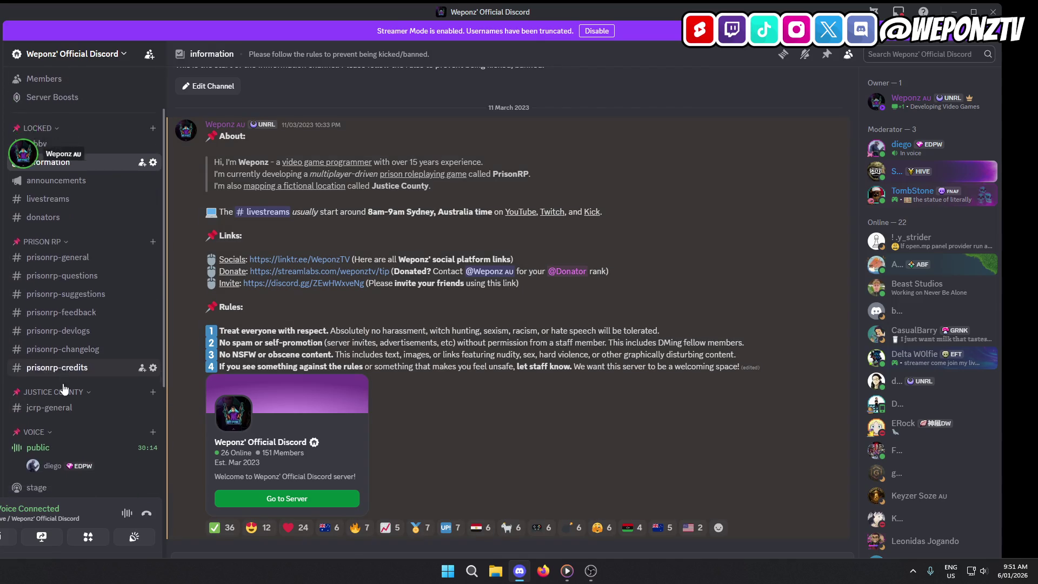
scroll(70, 465, "up", 4)
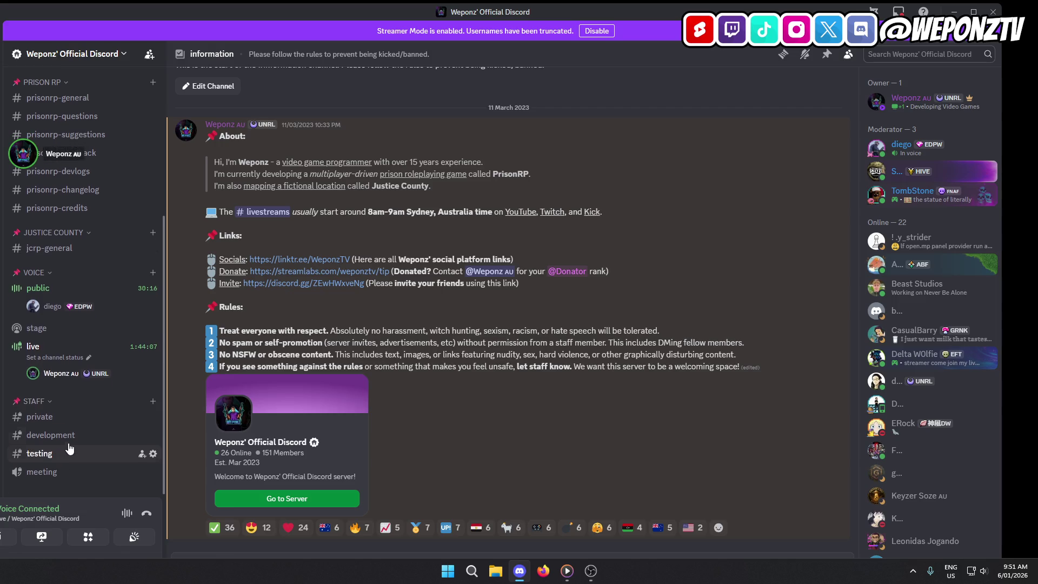
left_click(76, 252)
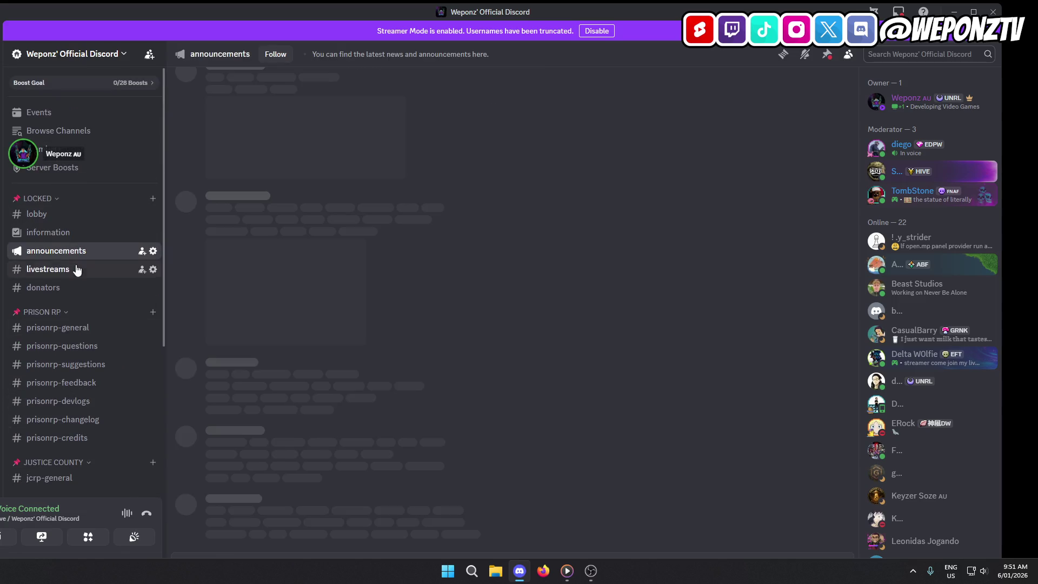
left_click(71, 273)
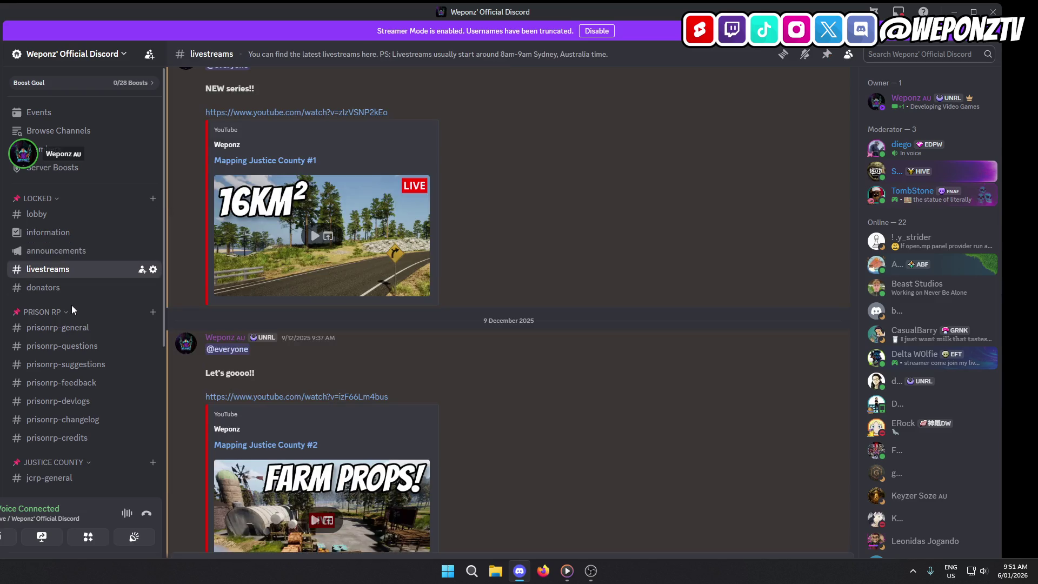
left_click(69, 289)
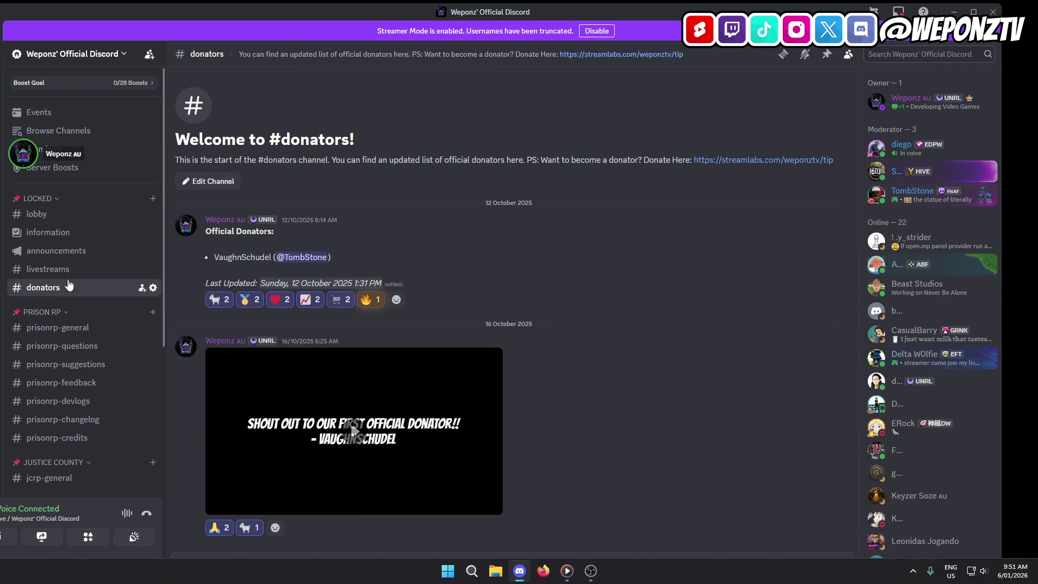
left_click(65, 329)
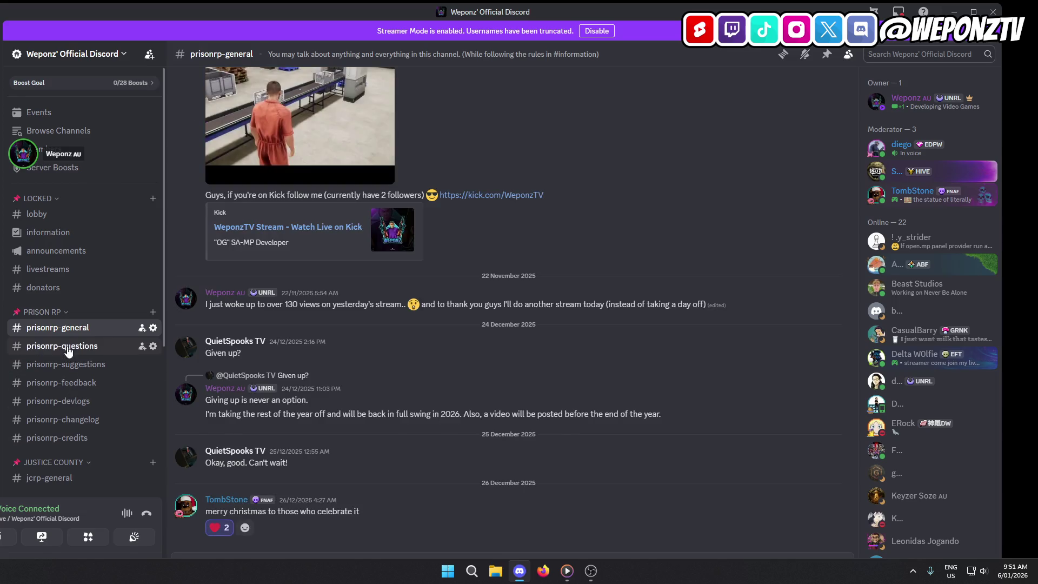
left_click(68, 348)
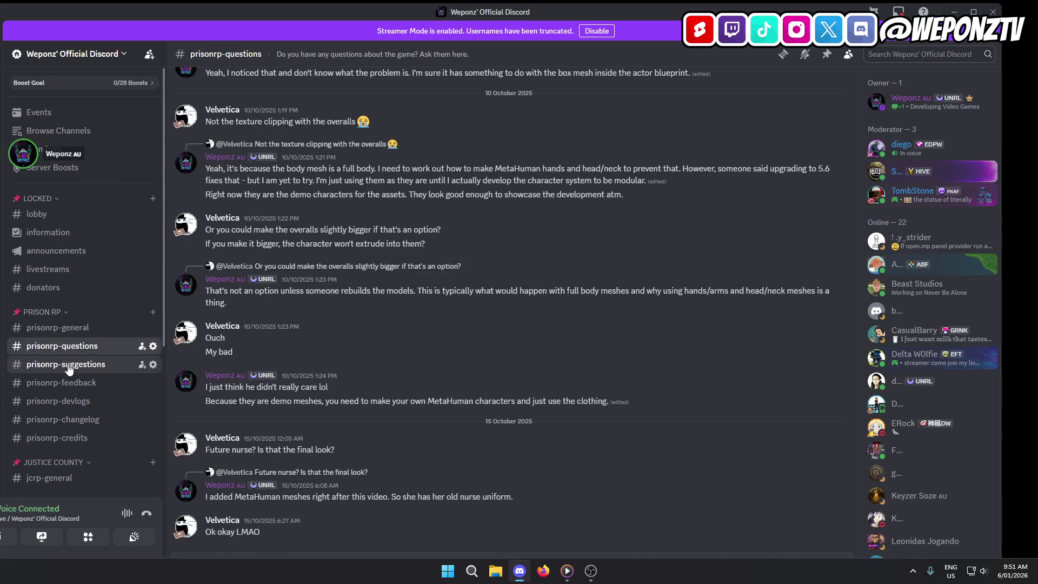